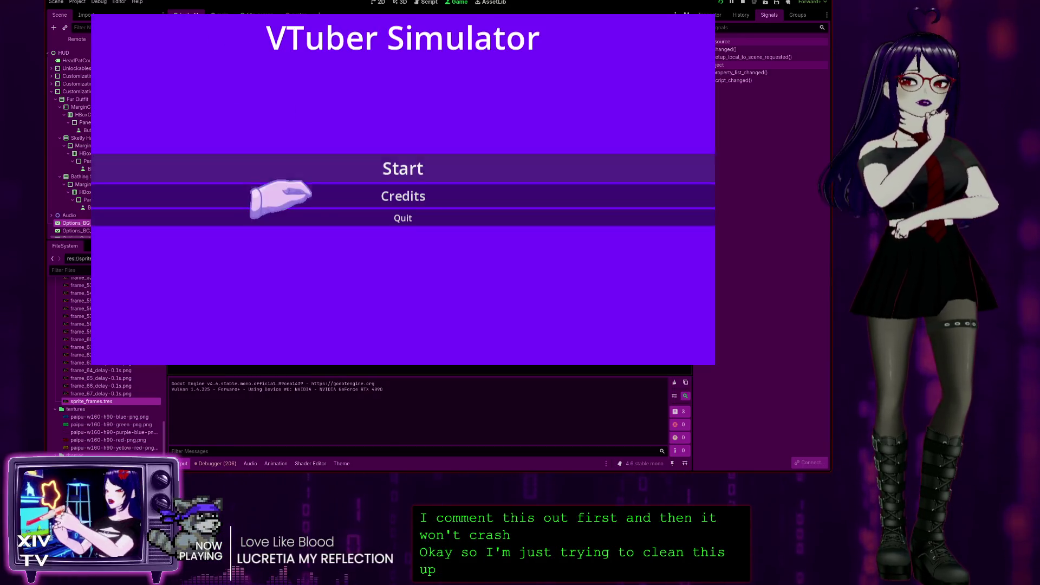
Step: Start the game and try the purple background, then stop the game after it crashes
click(373, 166)
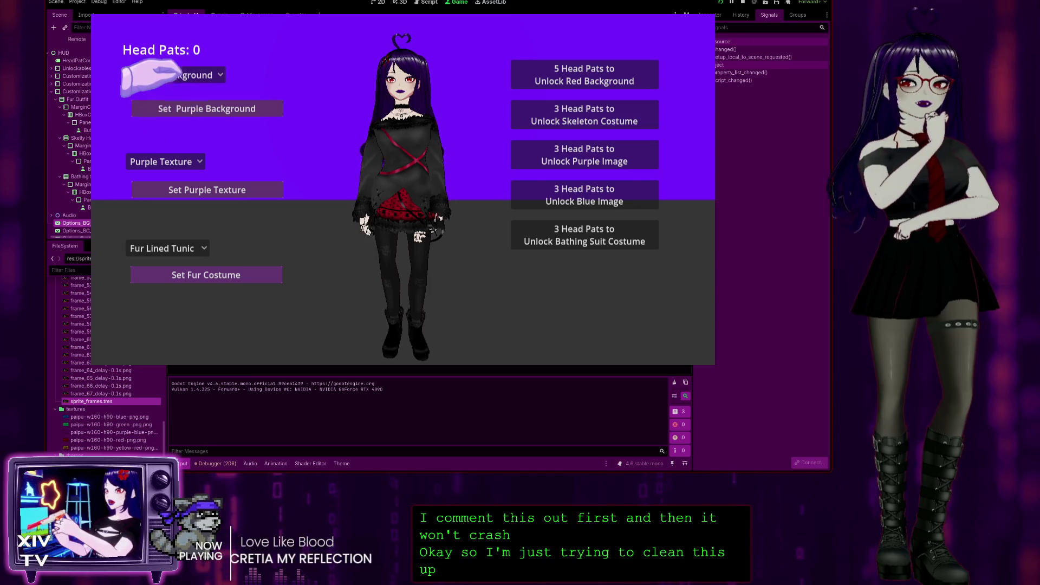
click(189, 108)
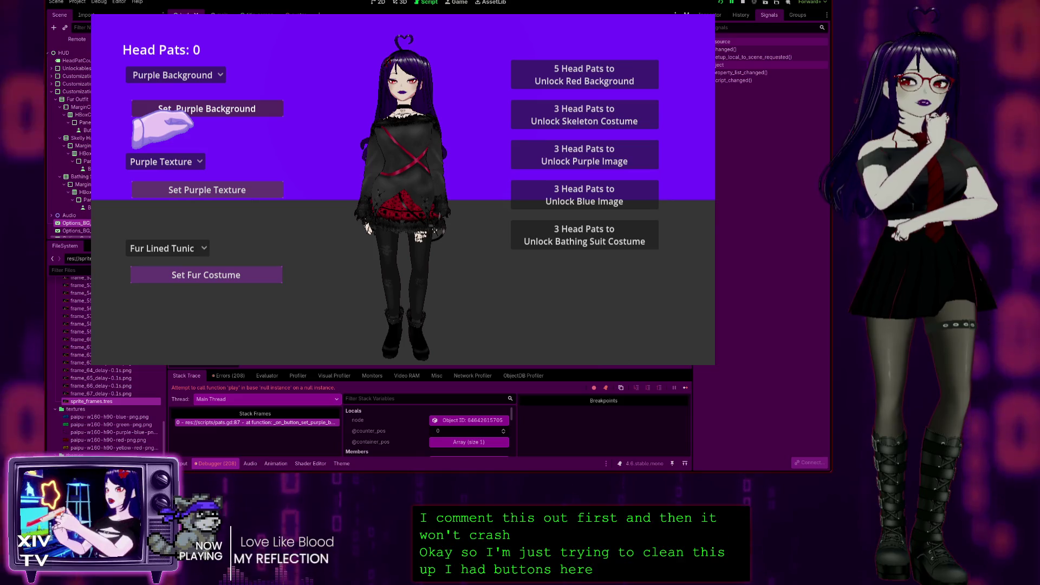
key(F8)
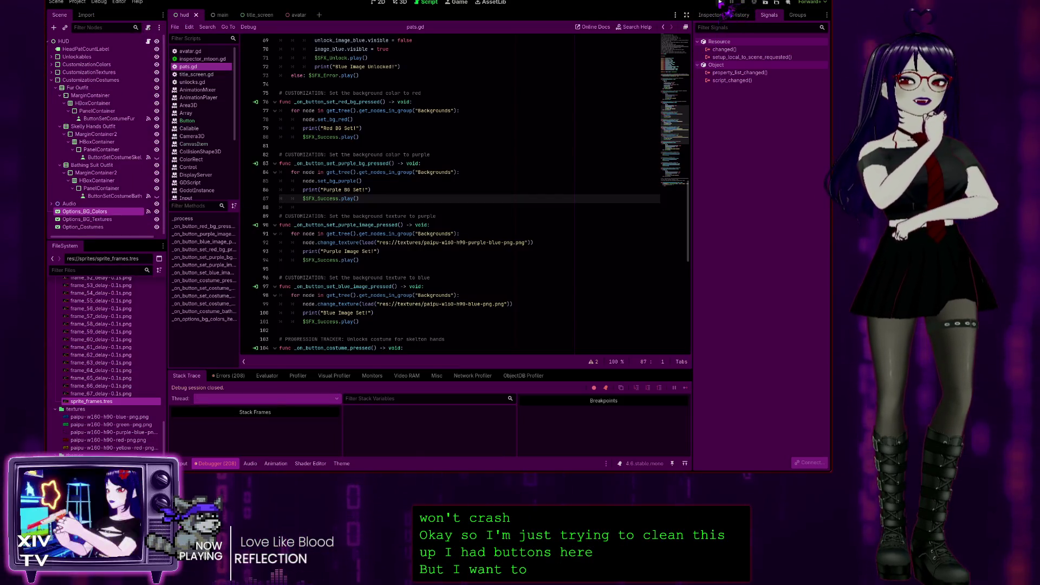
Step: Relaunch the game, enter it and choose Red Background from the background dropdown
click(721, 4)
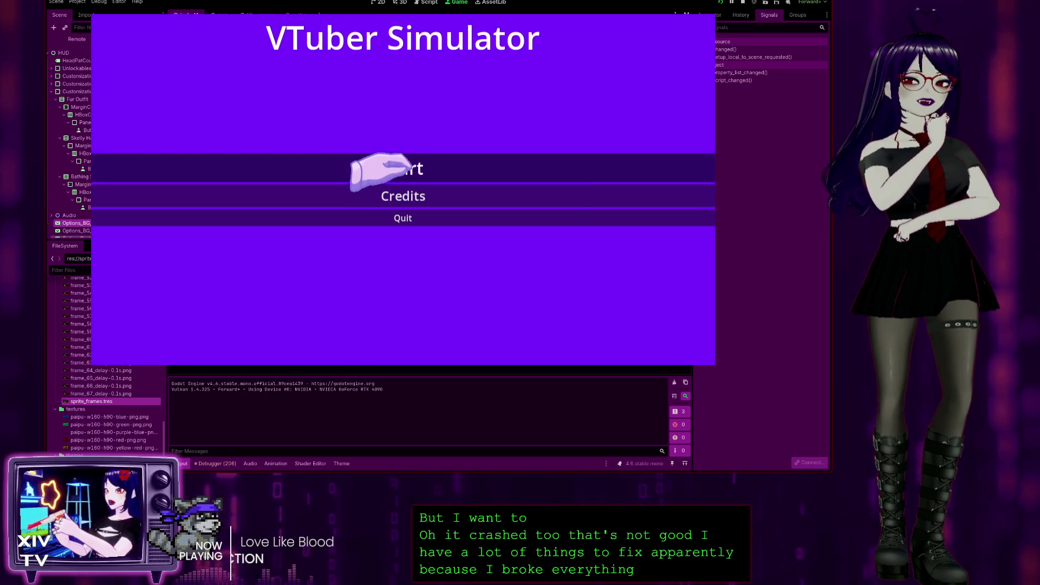
click(407, 168)
click(162, 79)
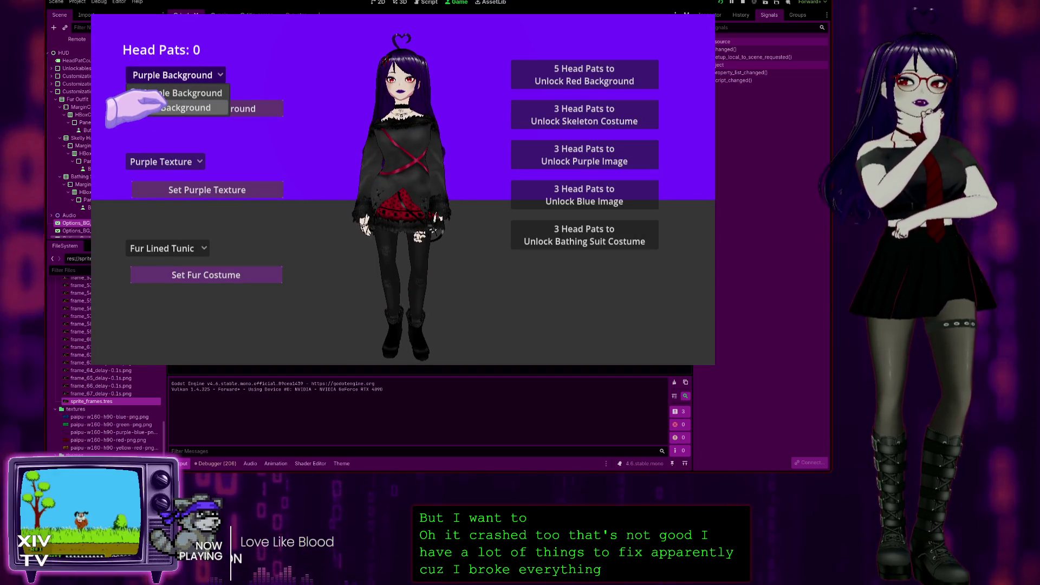
click(179, 107)
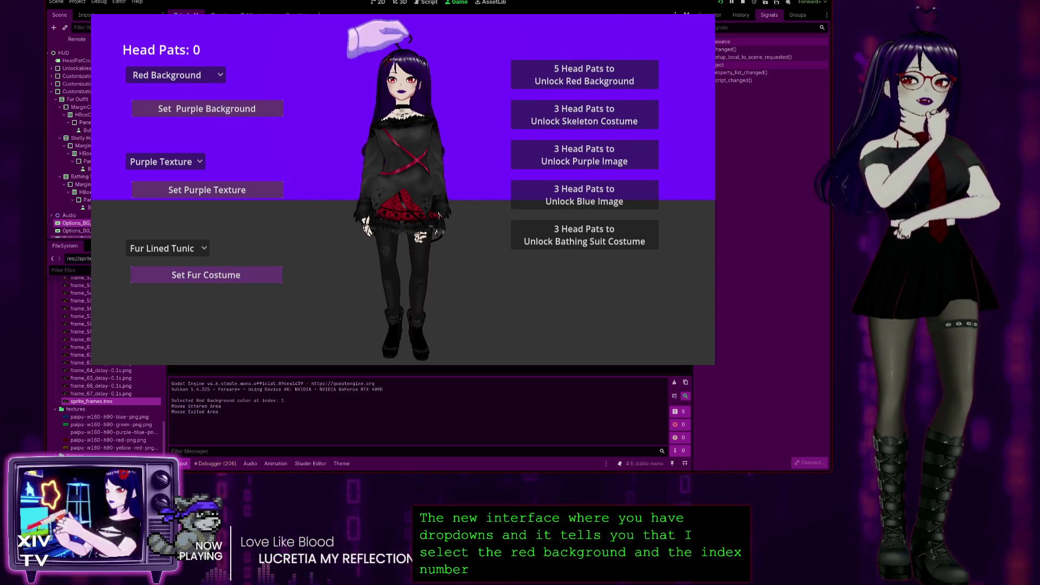
Step: Open the pause menu's Credits placeholder panel, then quit back to the editor
key(Escape)
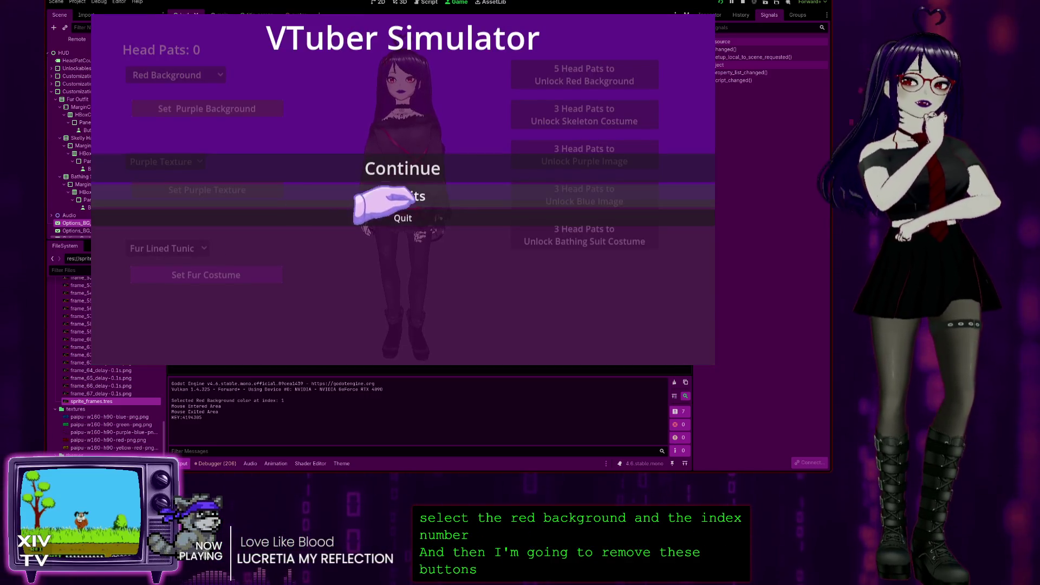
click(416, 196)
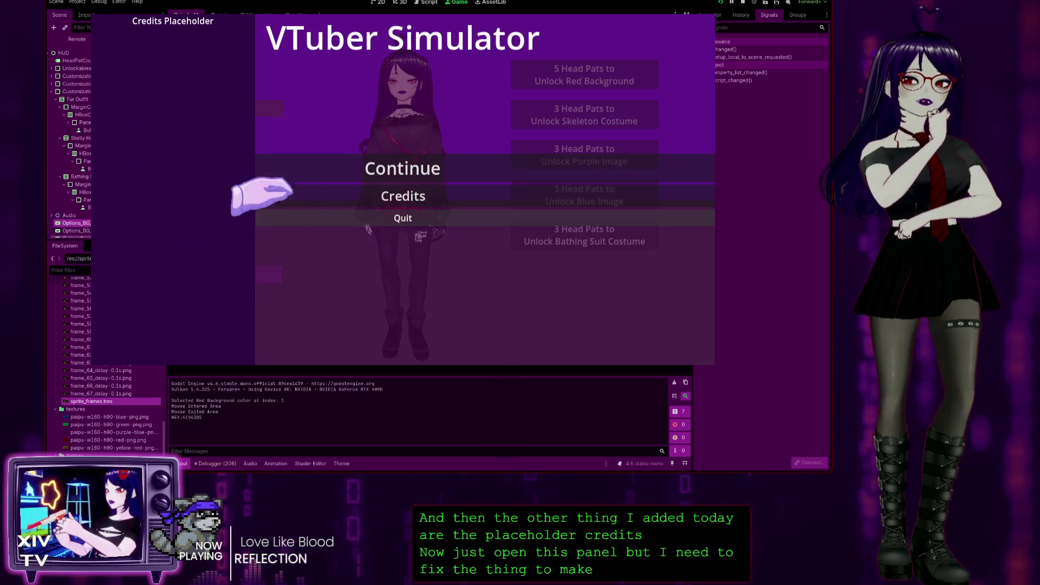
click(303, 217)
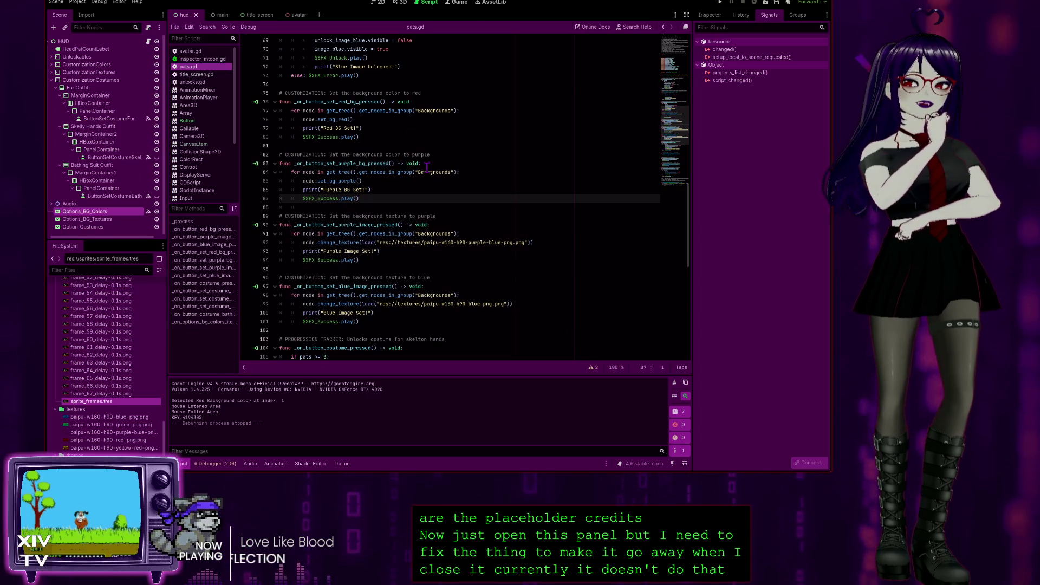
Step: Scroll through pats.gd to review the background handler code
scroll(378, 325, down, 3)
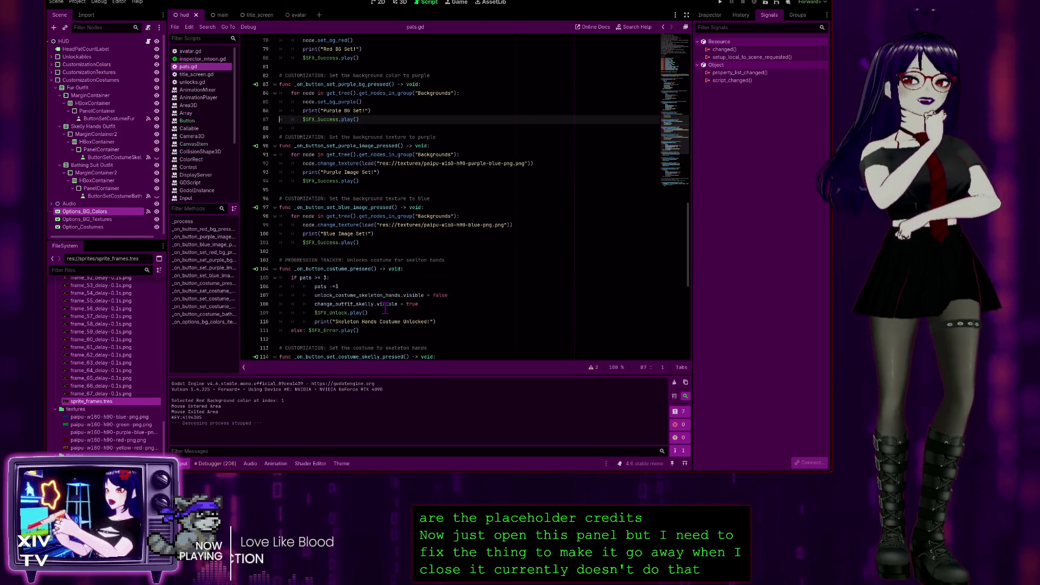
scroll(433, 260, down, 1)
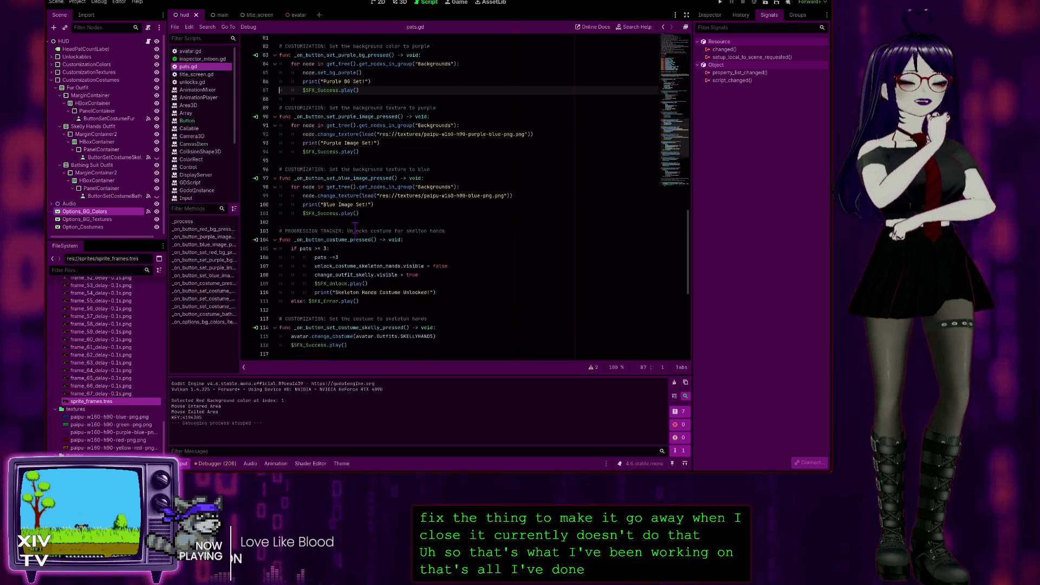
scroll(472, 227, up, 15)
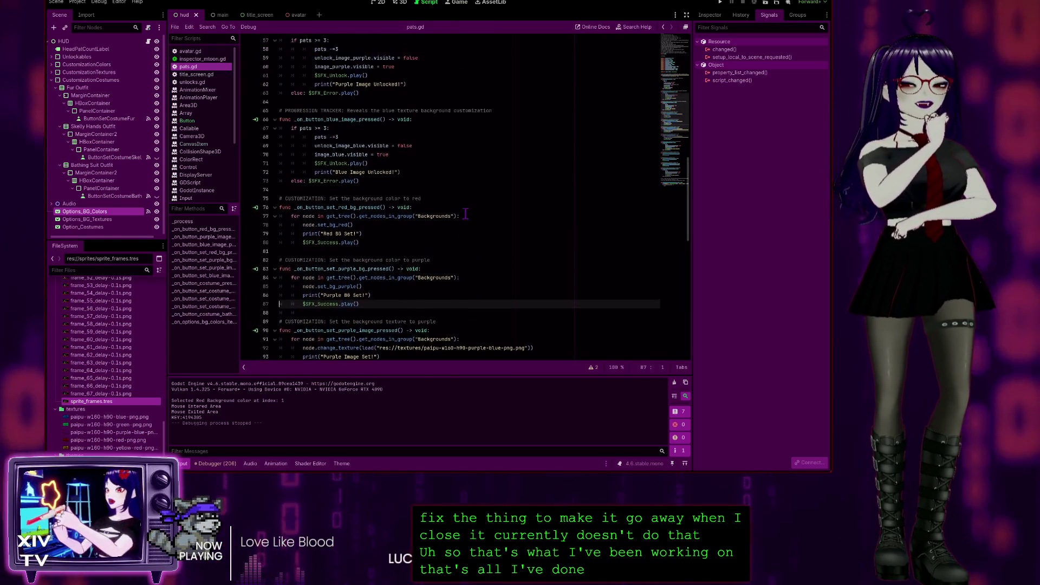
scroll(480, 132, up, 5)
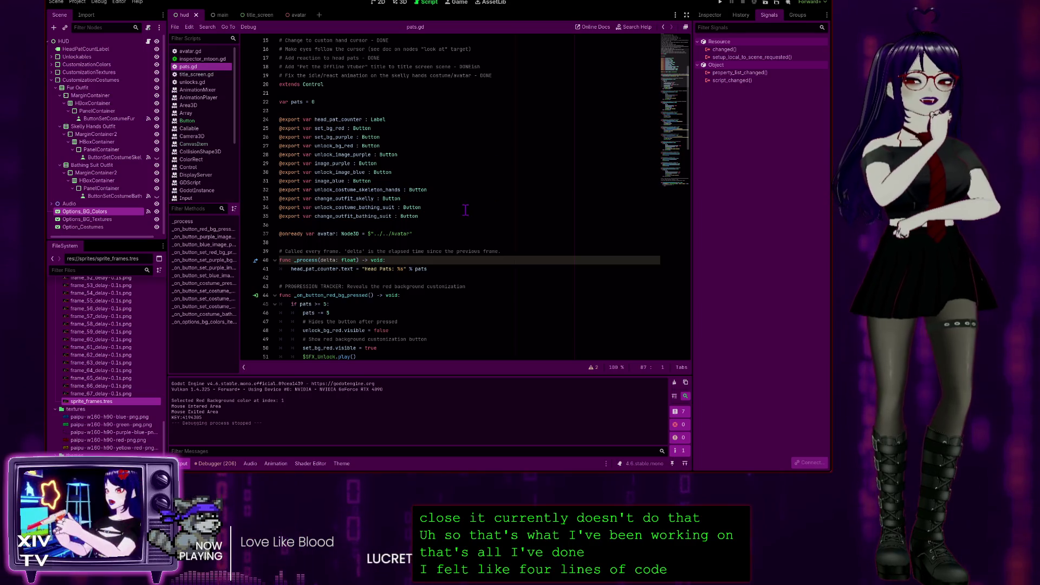
scroll(469, 208, down, 16)
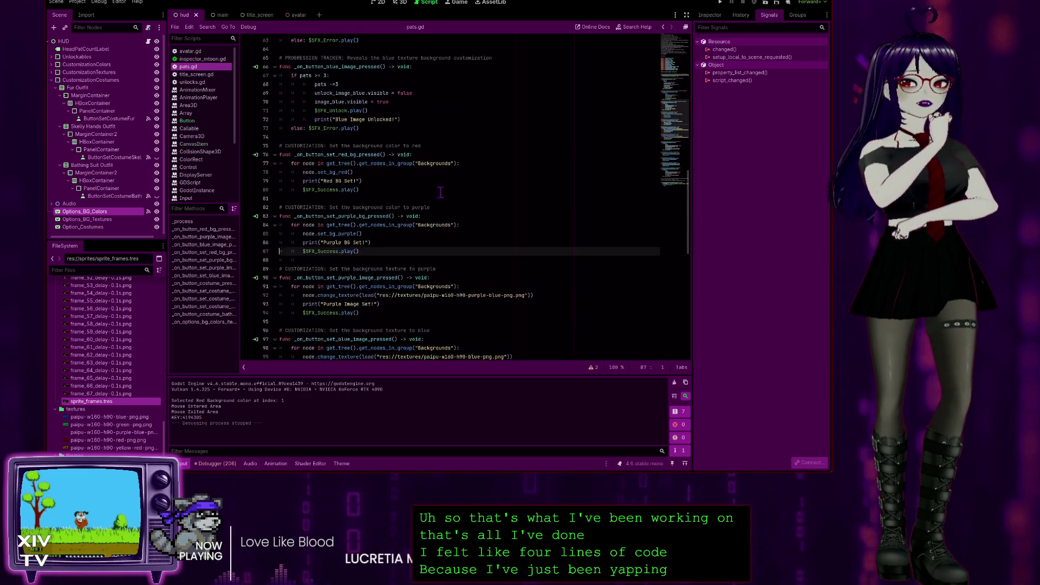
scroll(442, 192, down, 16)
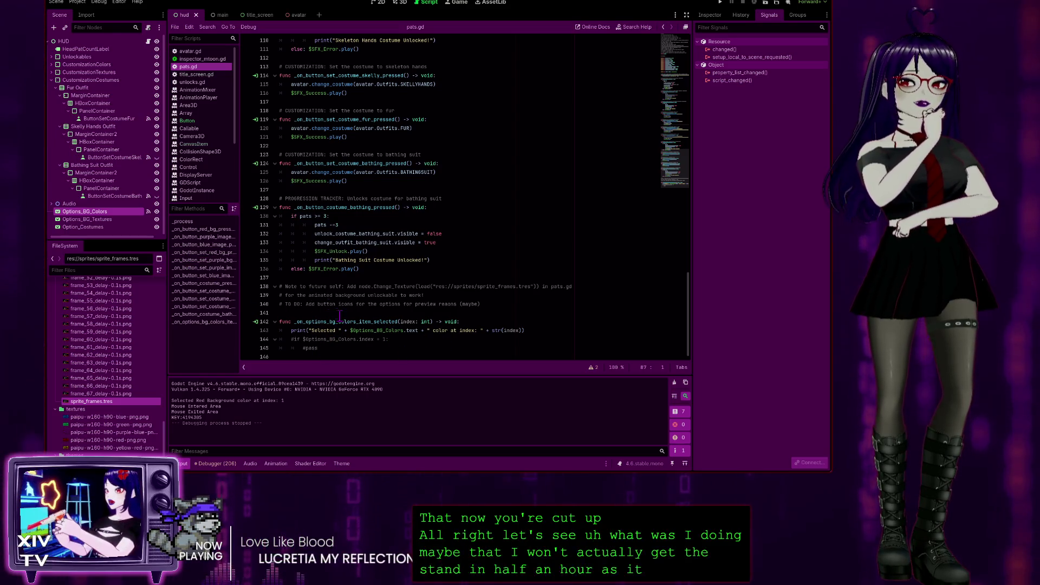
Step: Select the commented lines 144–145 and move the caret to empty line 146
key(shift+Up)
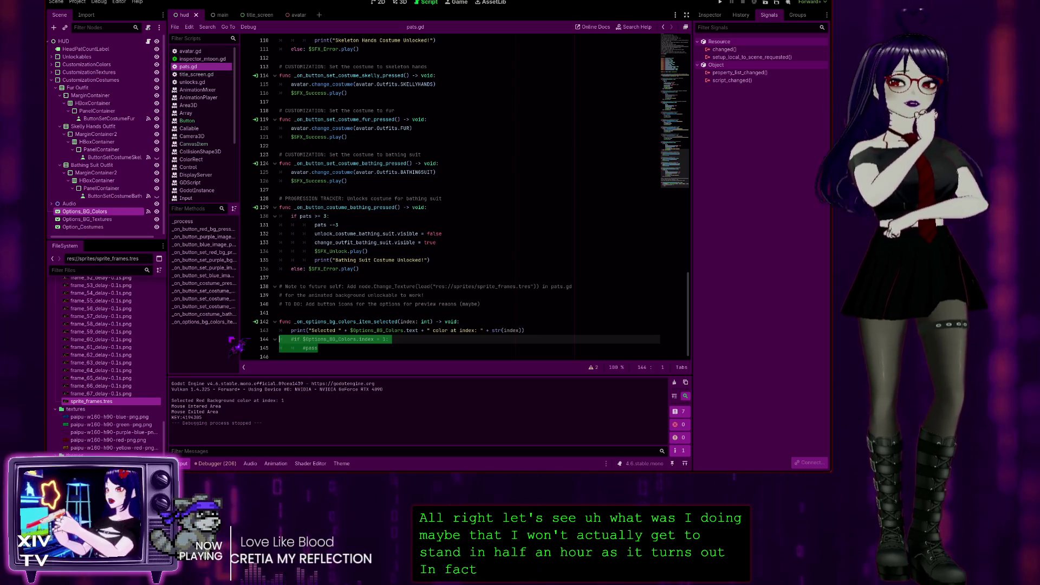
click(352, 349)
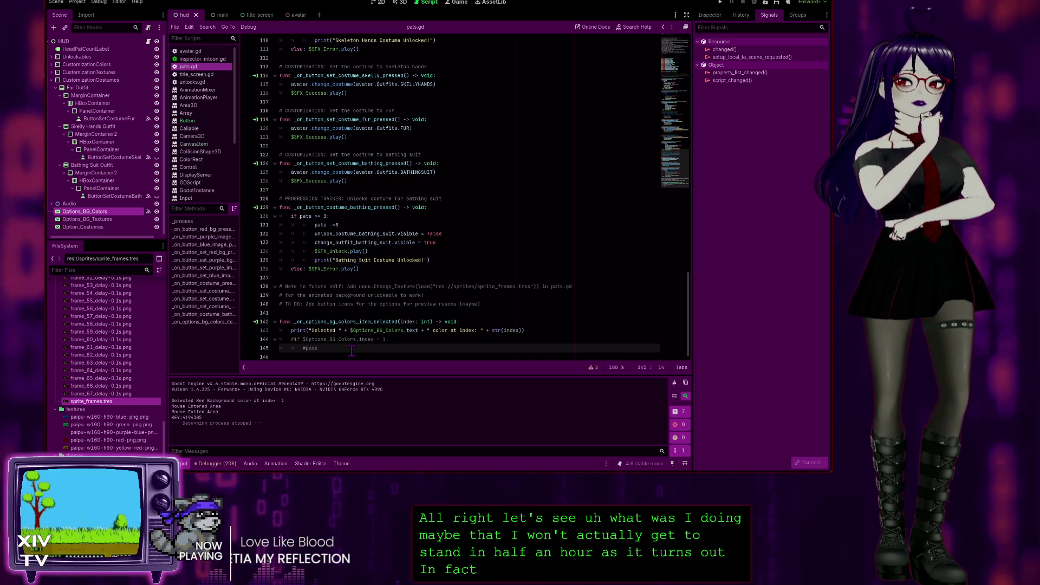
key(Down)
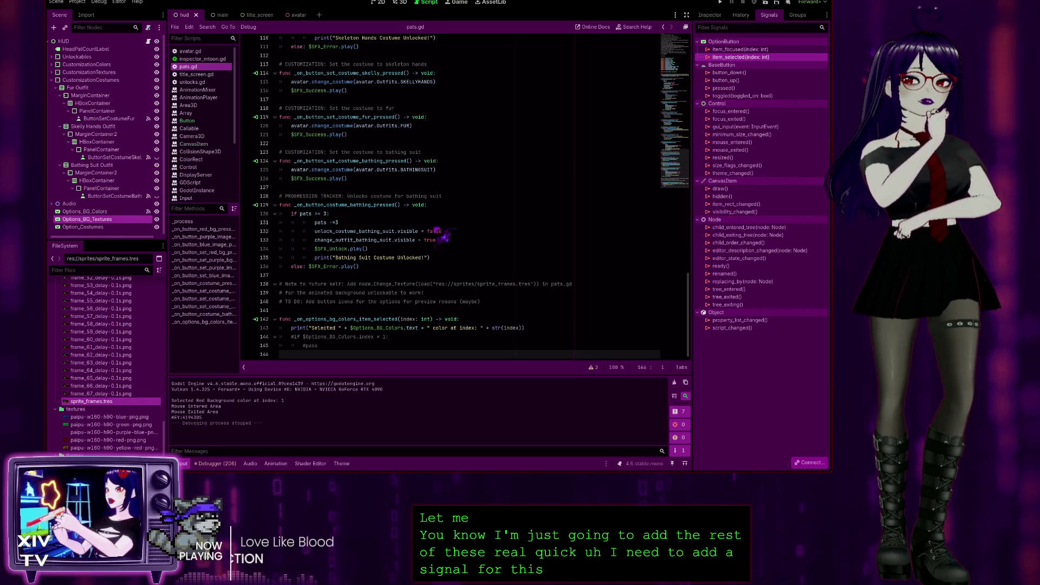
Step: Connect Options_BG_Textures' item_selected to a new handler and remove the extra blank line
drag(357, 318, 339, 324)
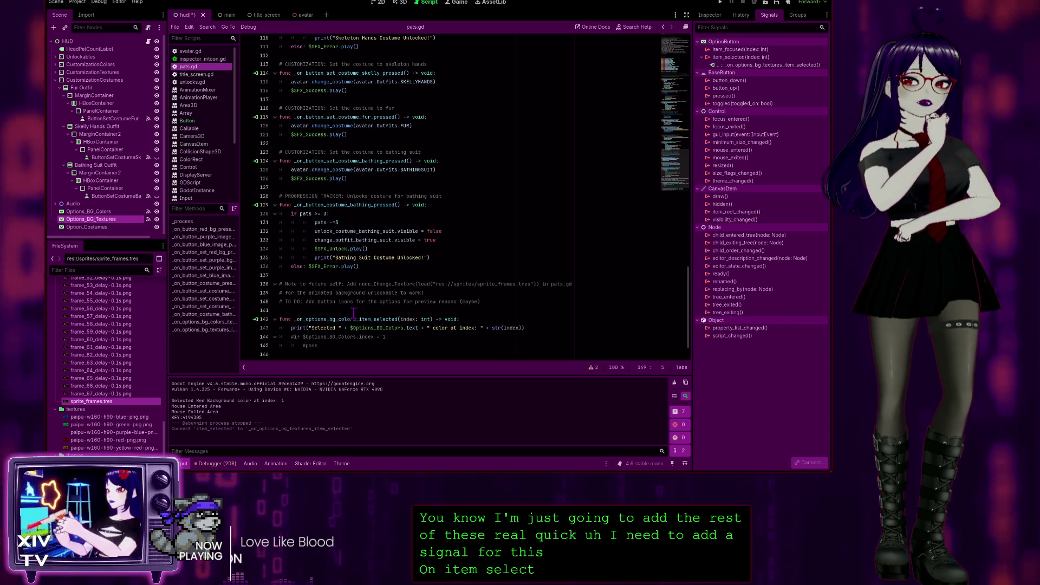
click(312, 320)
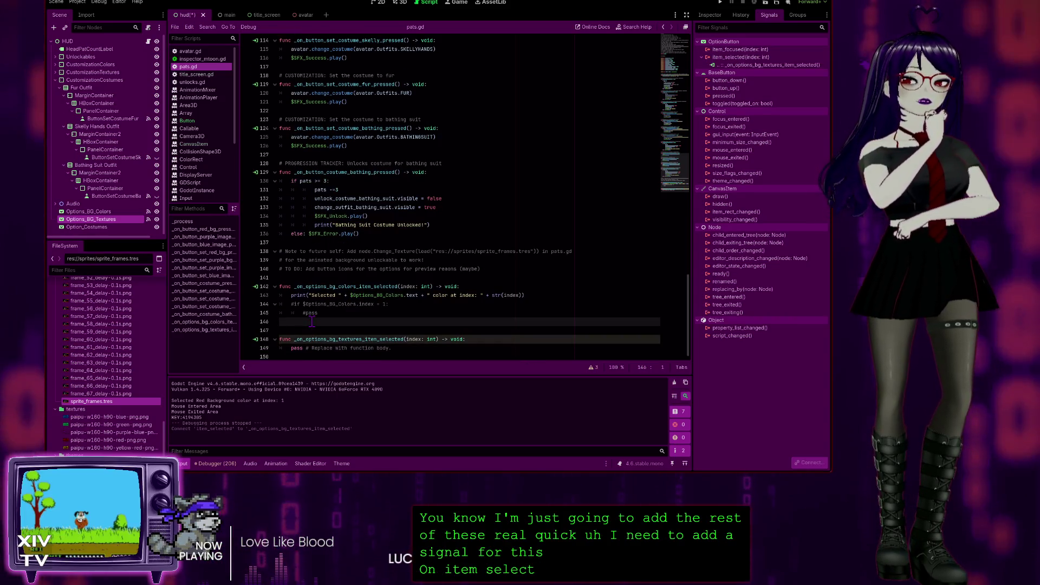
key(Delete)
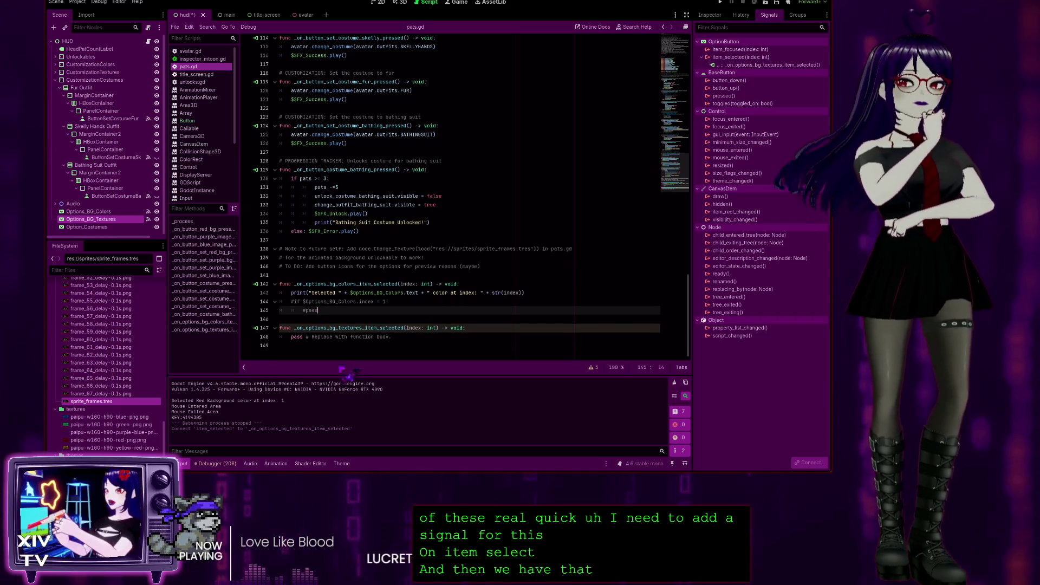
click(310, 345)
Step: Connect Option_Costumes' item_selected signal to a new costume handler and tidy the blank line
click(119, 227)
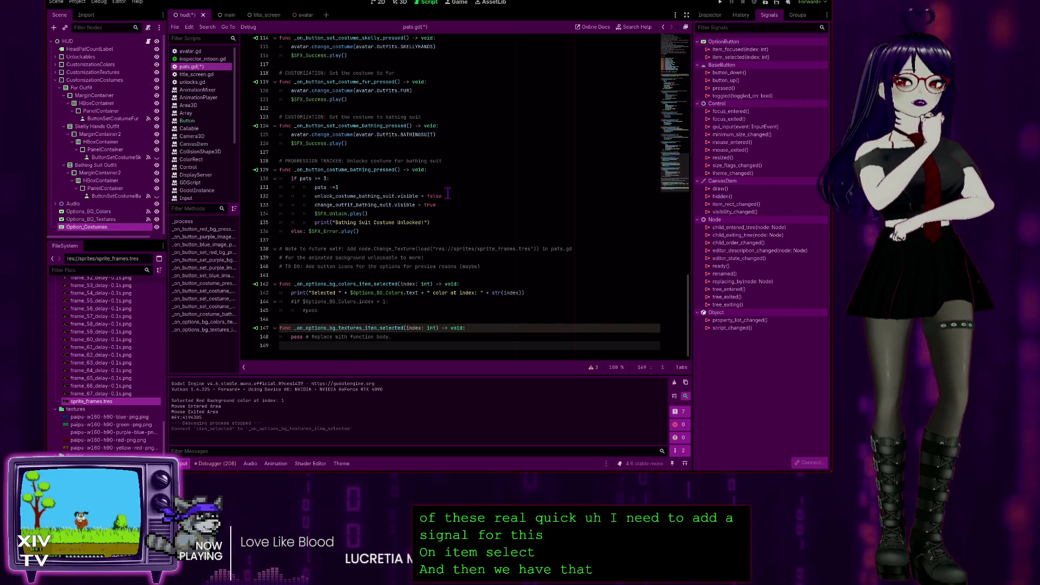
click(758, 57)
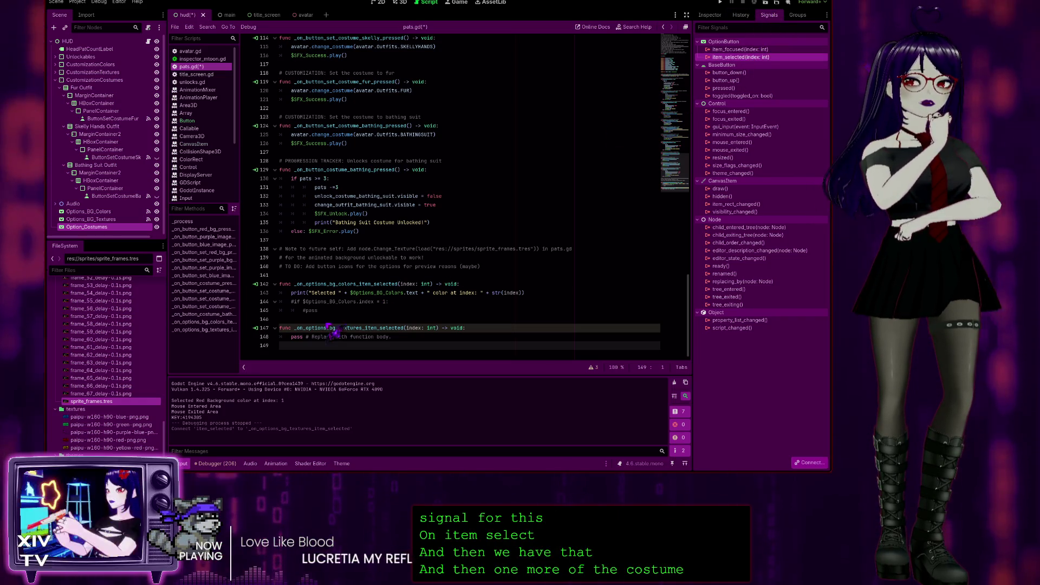
click(384, 278)
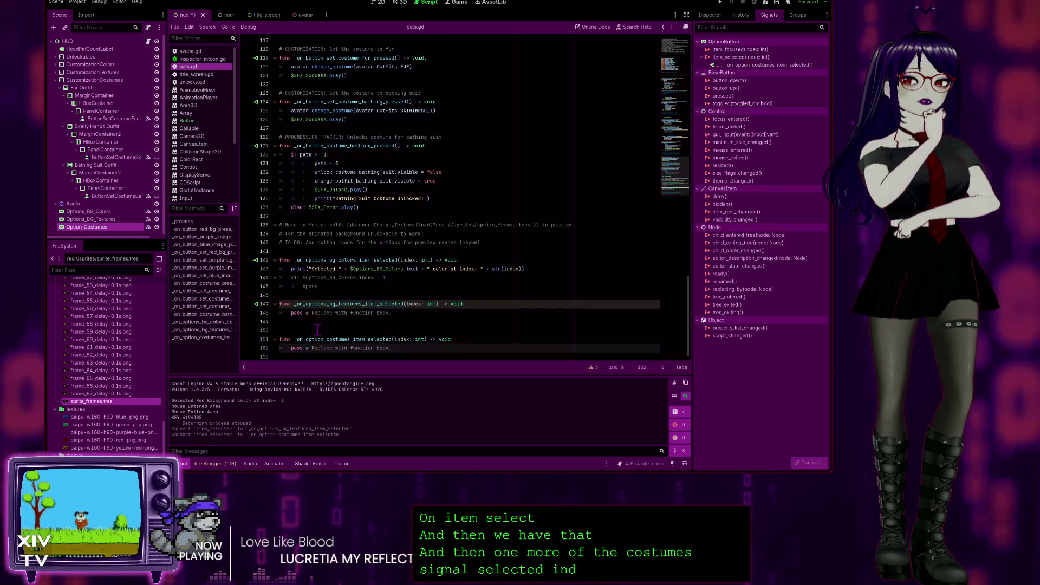
key(Up)
key(Up)
key(BackSpace)
click(312, 302)
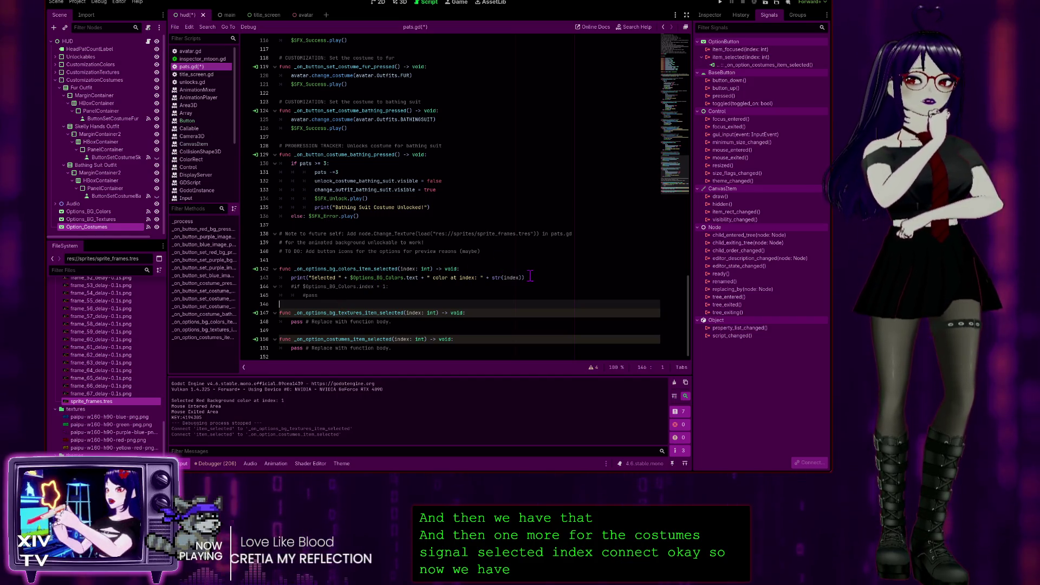
Step: Replace the textures handler's pass with a print of $Options_BG_Textures.text, " texture at index: " and str(index)
drag(391, 322, 301, 322)
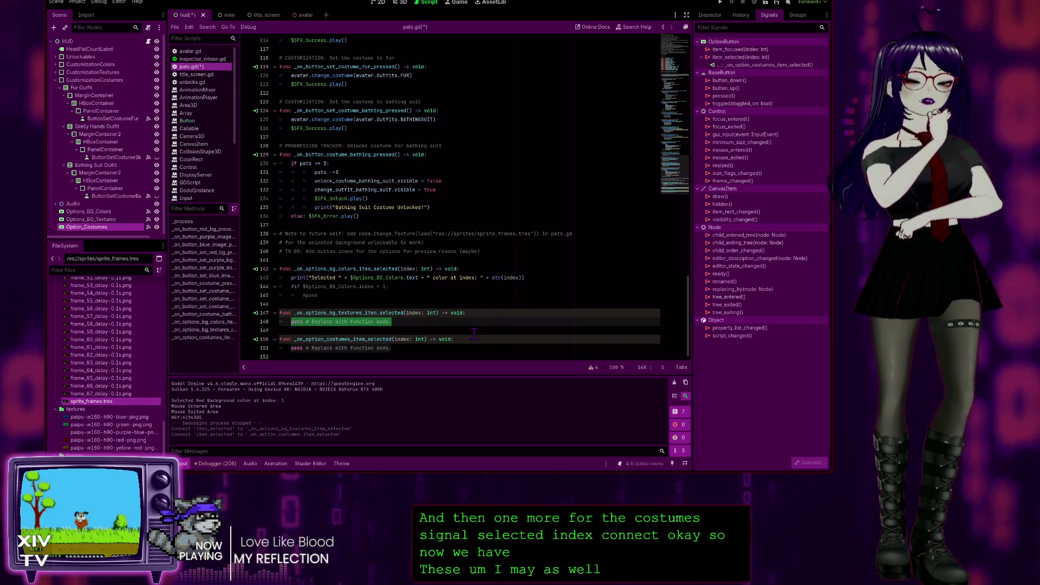
text(print)
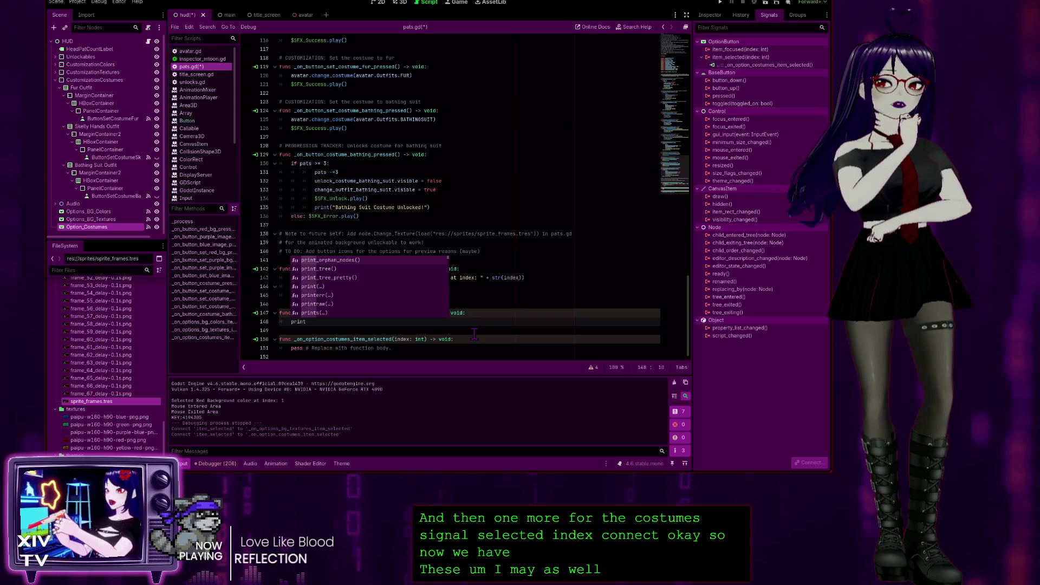
text(("S)
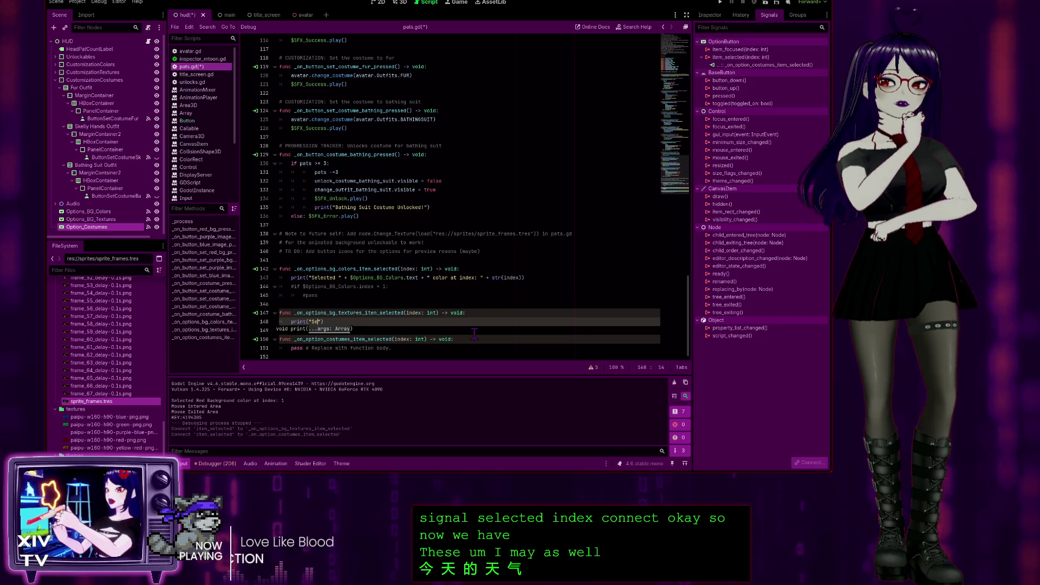
text(elected ")
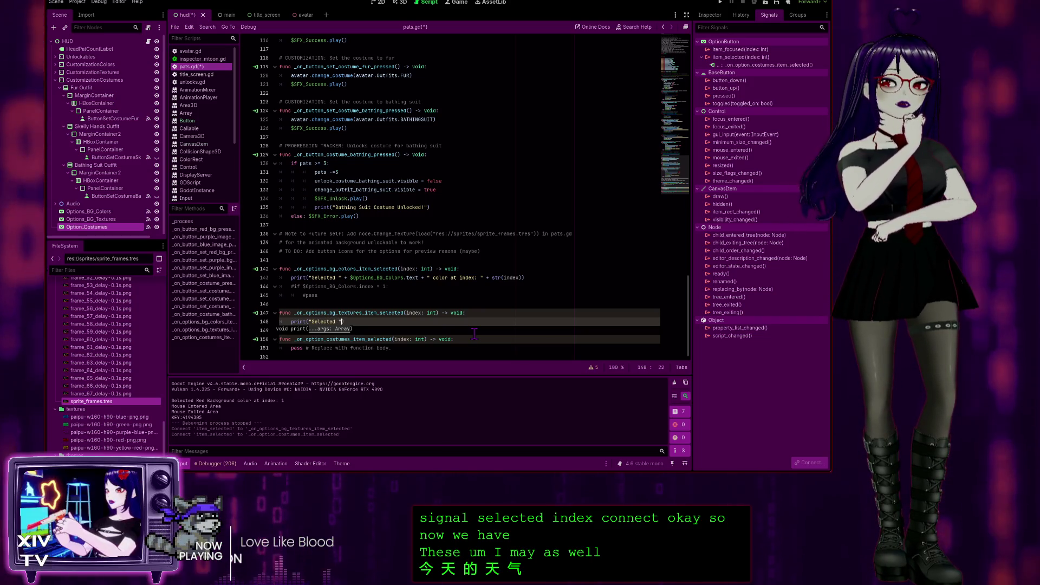
text( +)
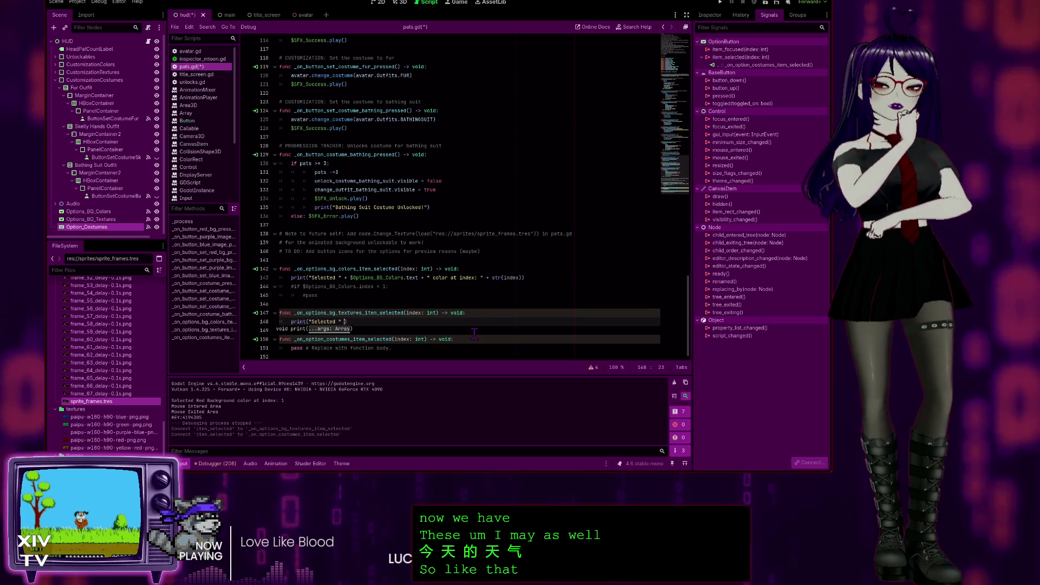
drag(98, 225, 350, 324)
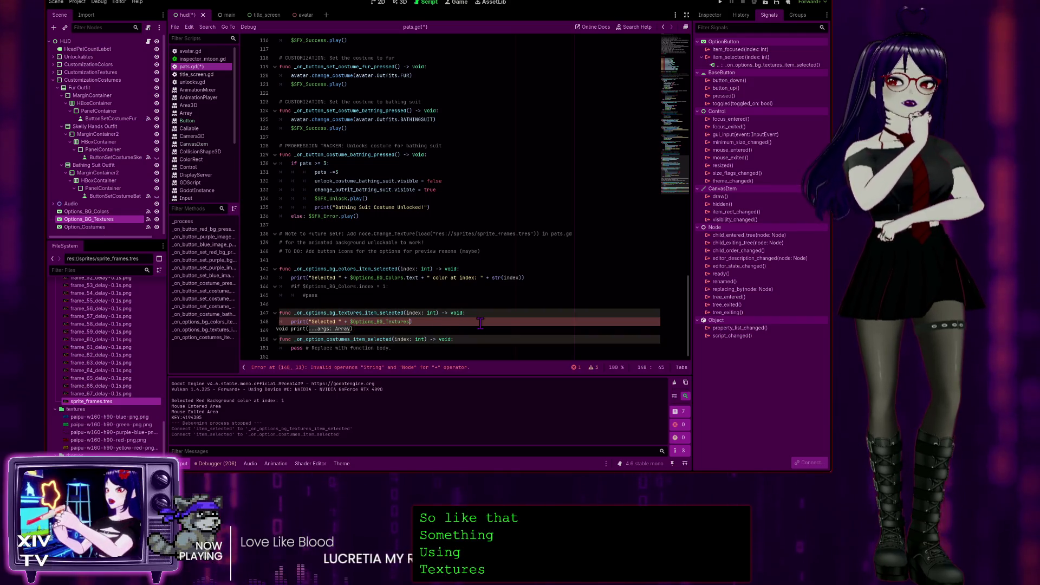
text(.te)
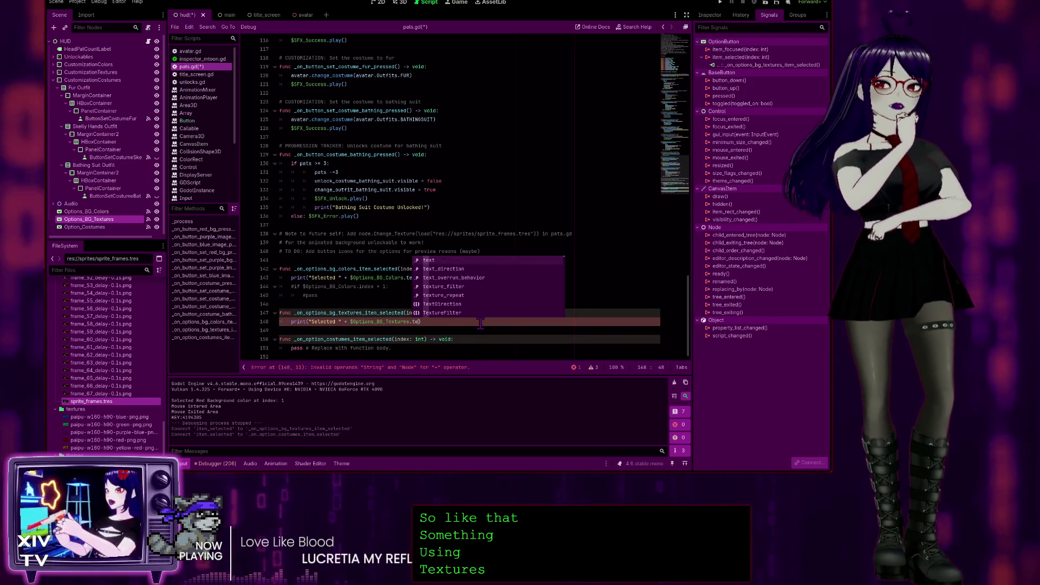
text(xt +)
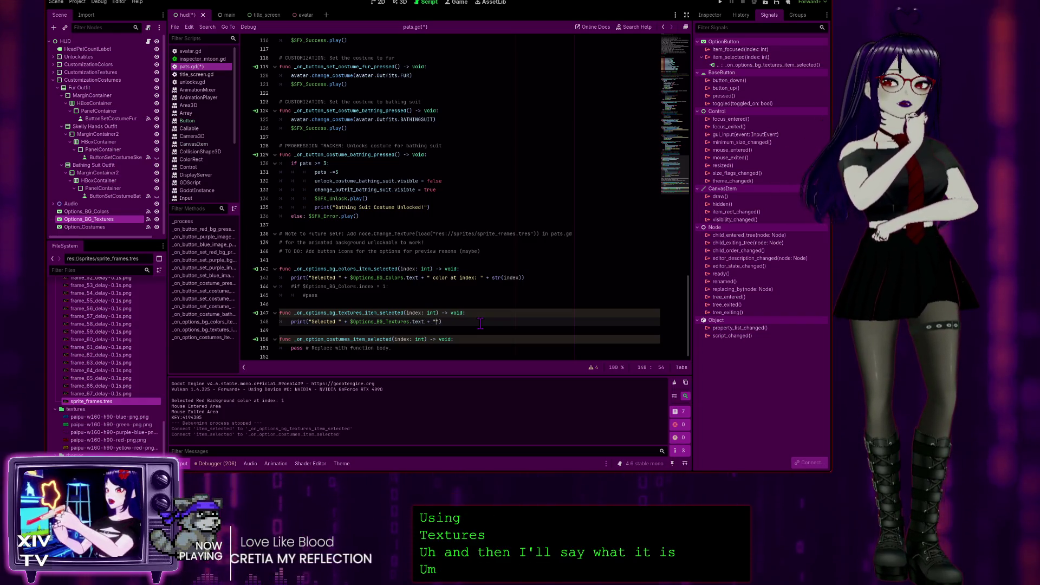
text(tex)
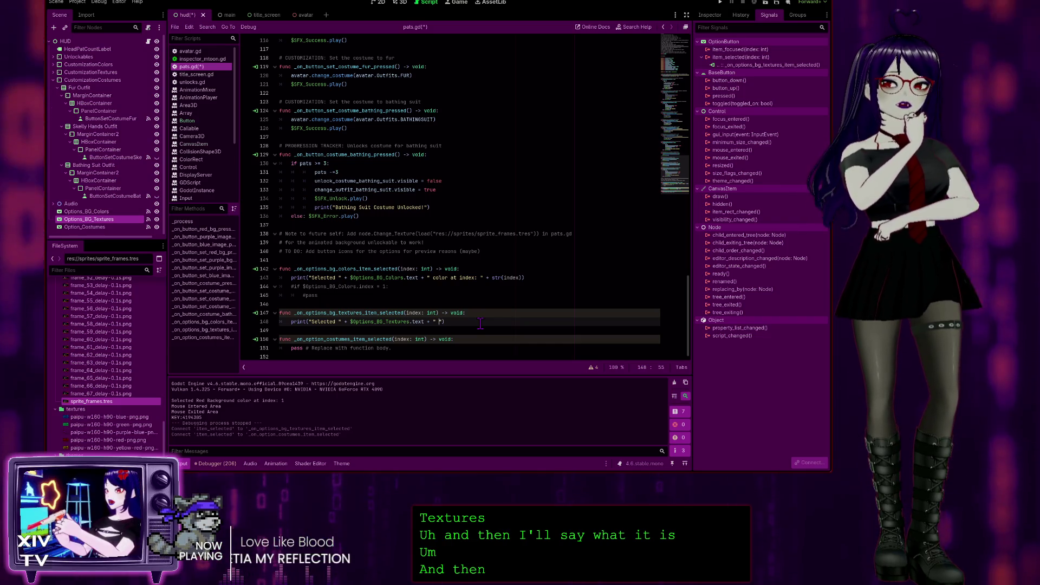
text(t)
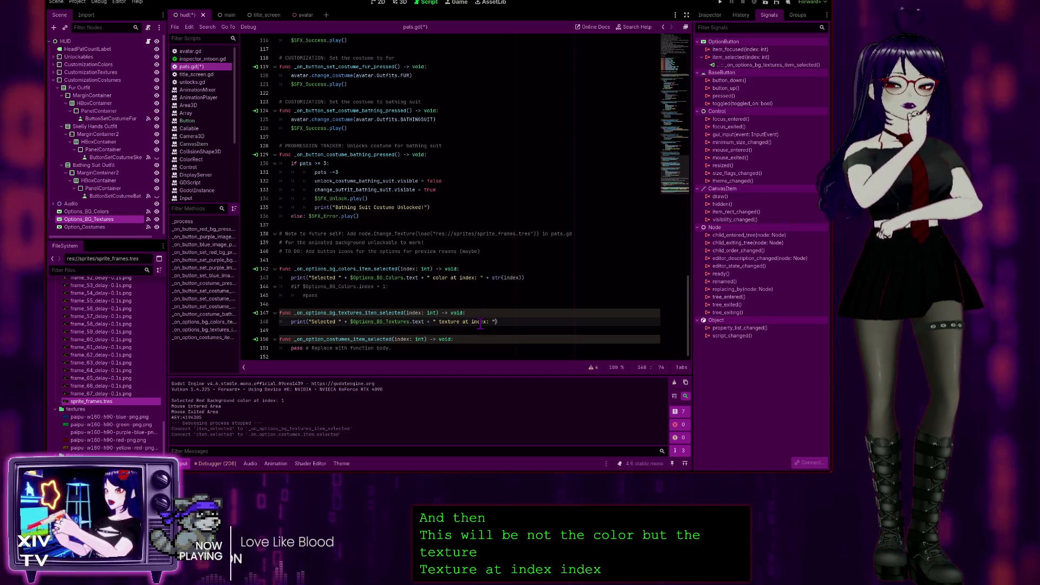
text(+)
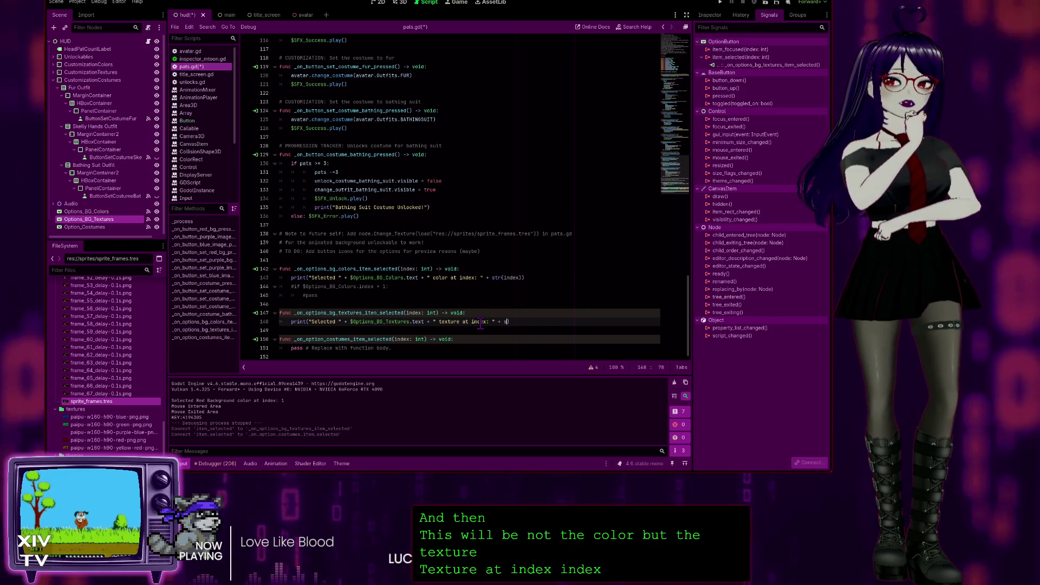
text( str)
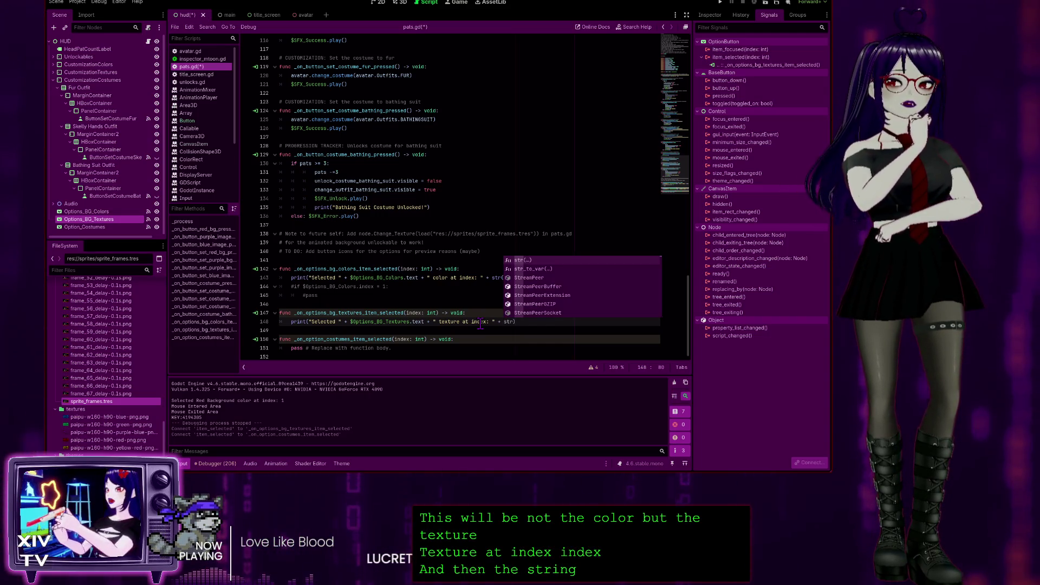
key(Return)
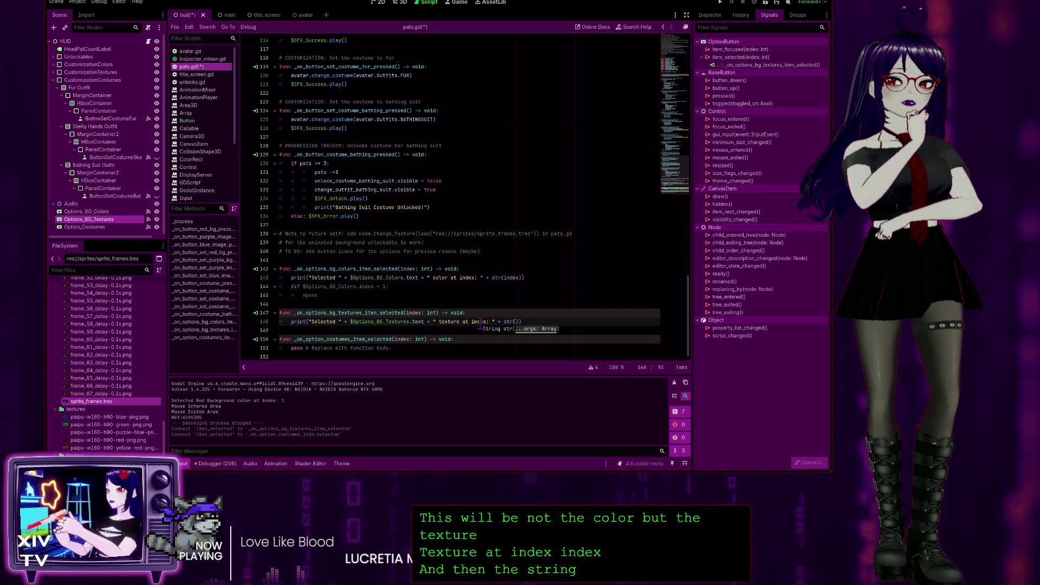
text(index)
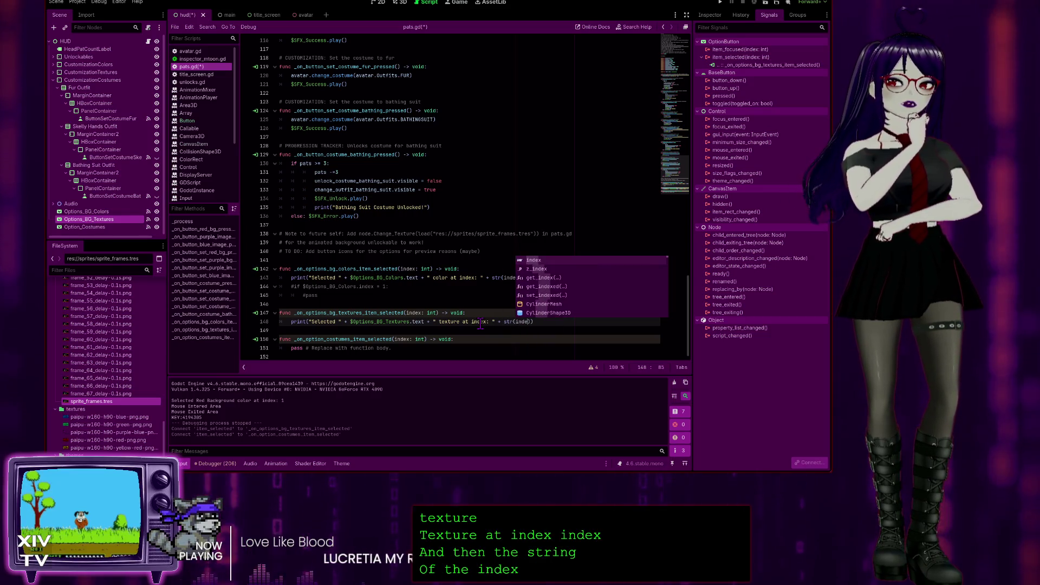
key(Return)
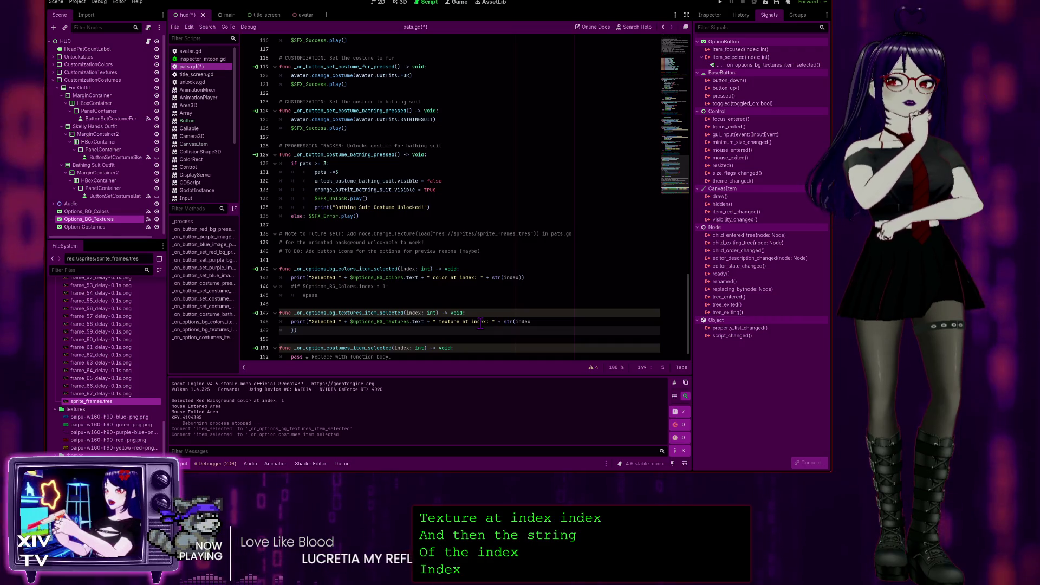
key(BackSpace)
key(BackSpace)
key(BackSpace)
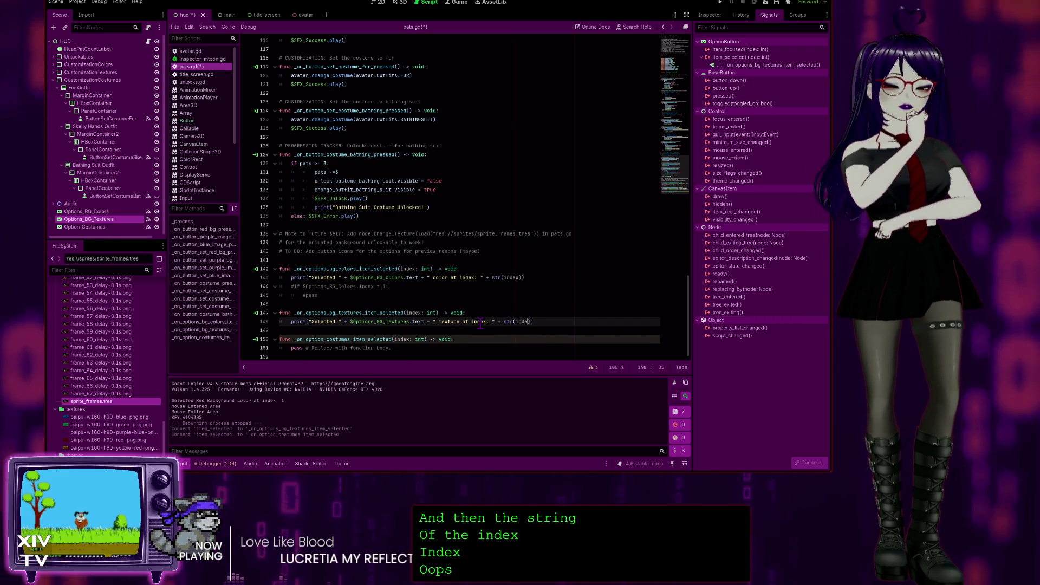
text(x)
Step: Begin the costumes handler's print with print("Selected " in place of its pass line
click(590, 286)
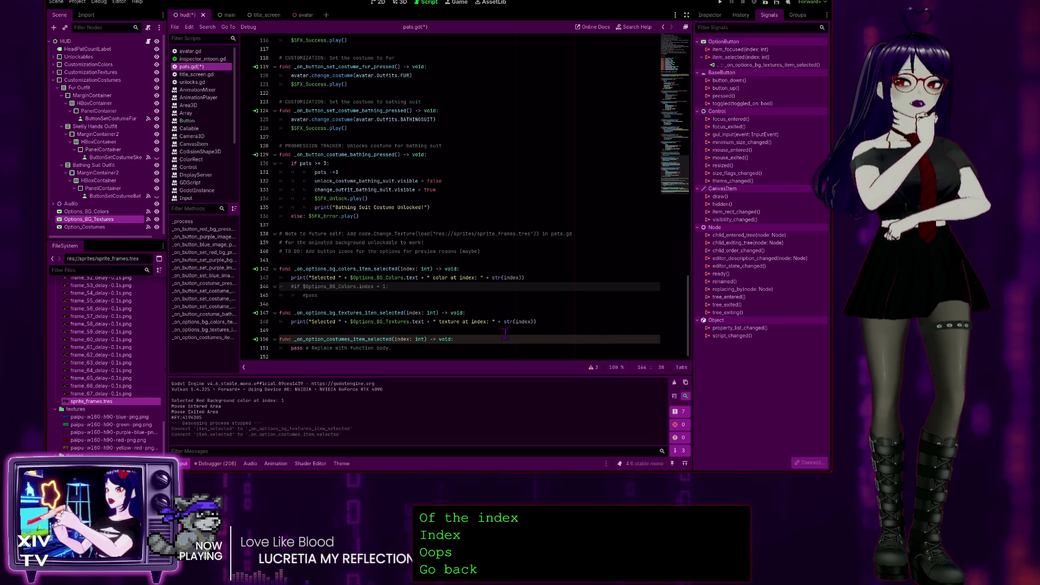
click(417, 347)
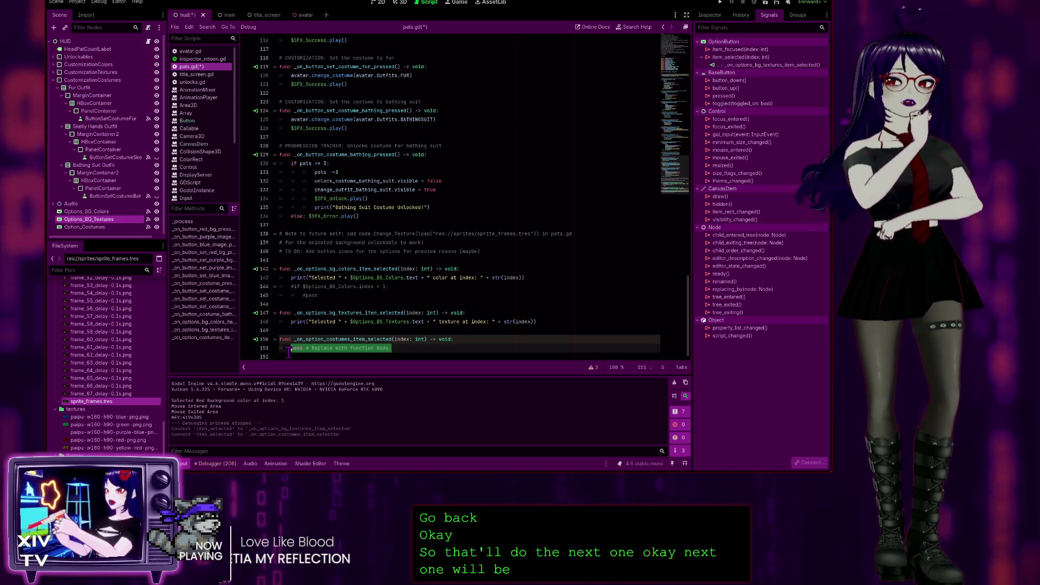
text(print)
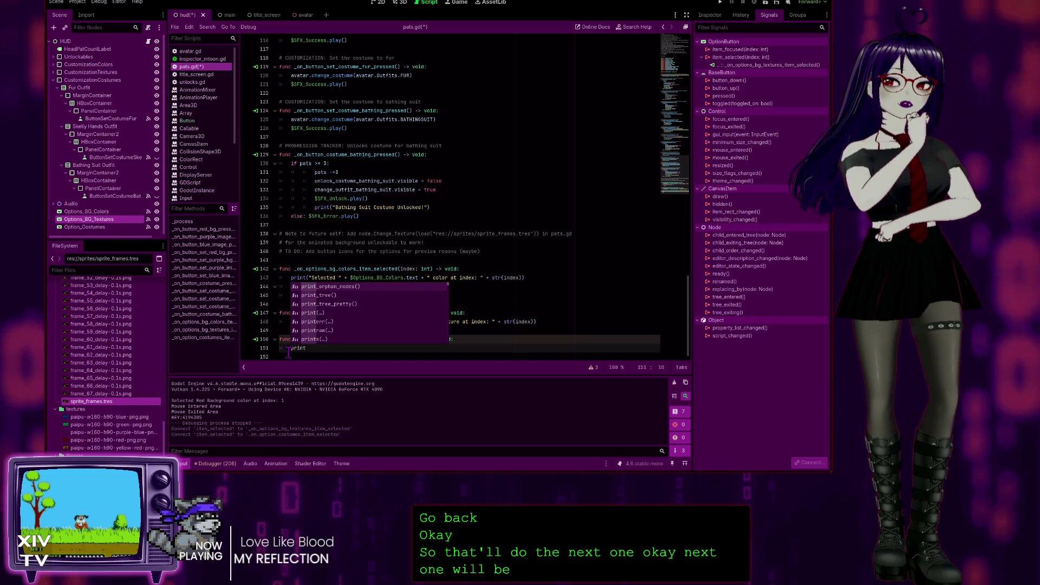
text(()
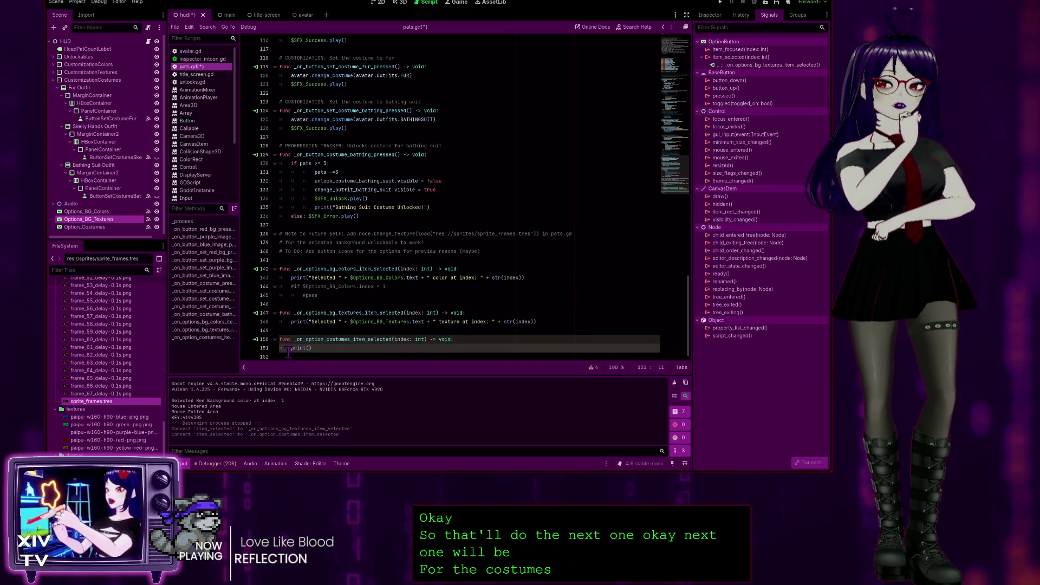
text("Sele)
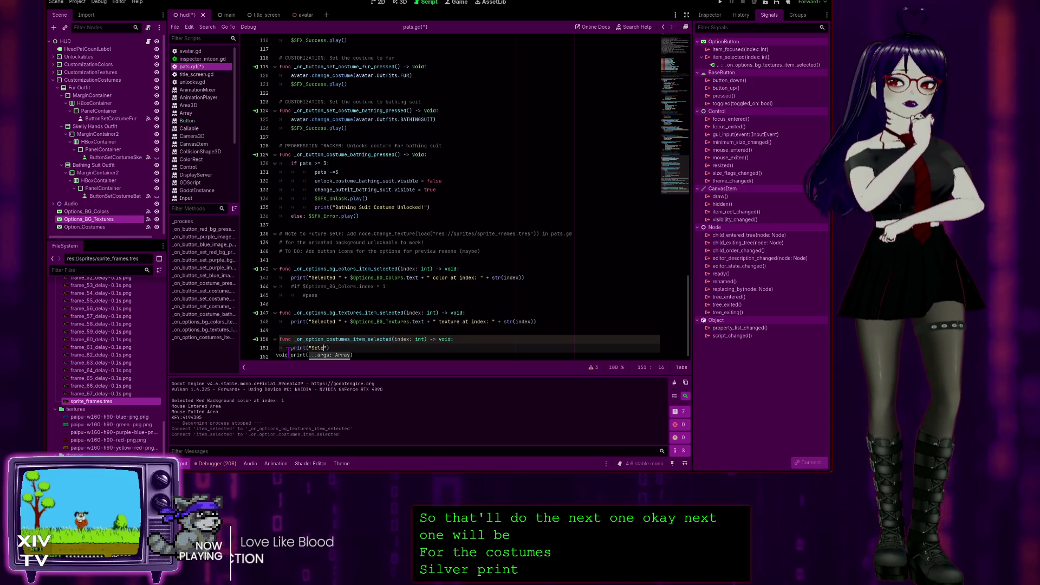
text(cted ")
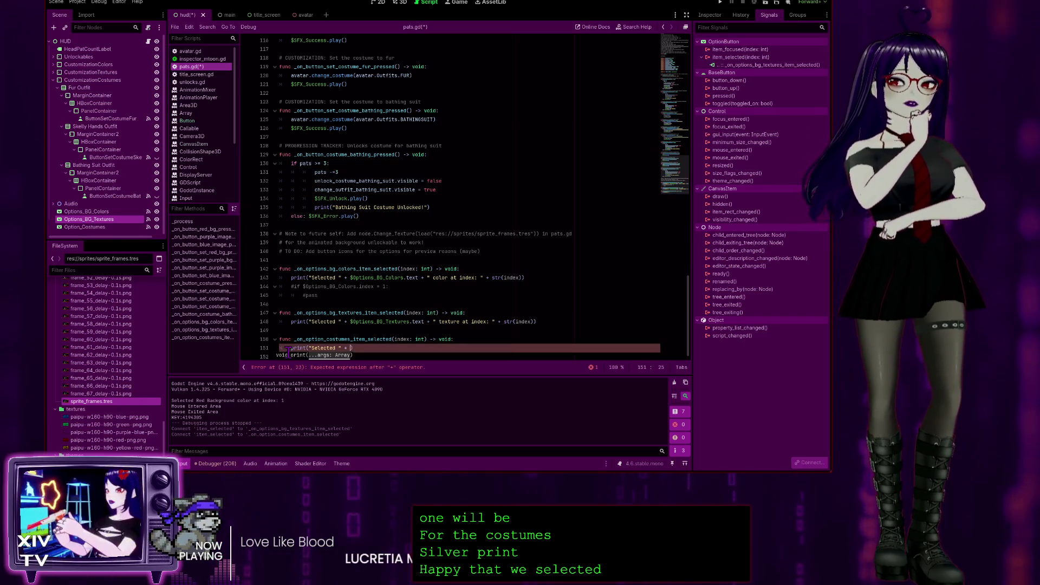
Step: Extend the costume print with $Option_Costumes.text + " outfit at index: " + str(index)
click(106, 228)
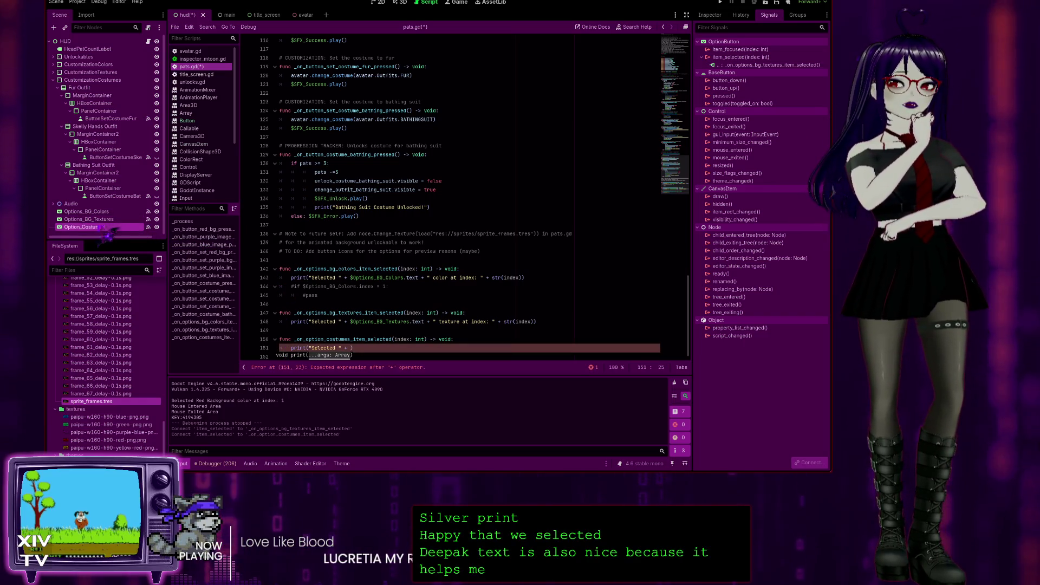
mouse_move(99, 236)
mouse_down()
mouse_move(303, 341)
mouse_move(352, 348)
mouse_up()
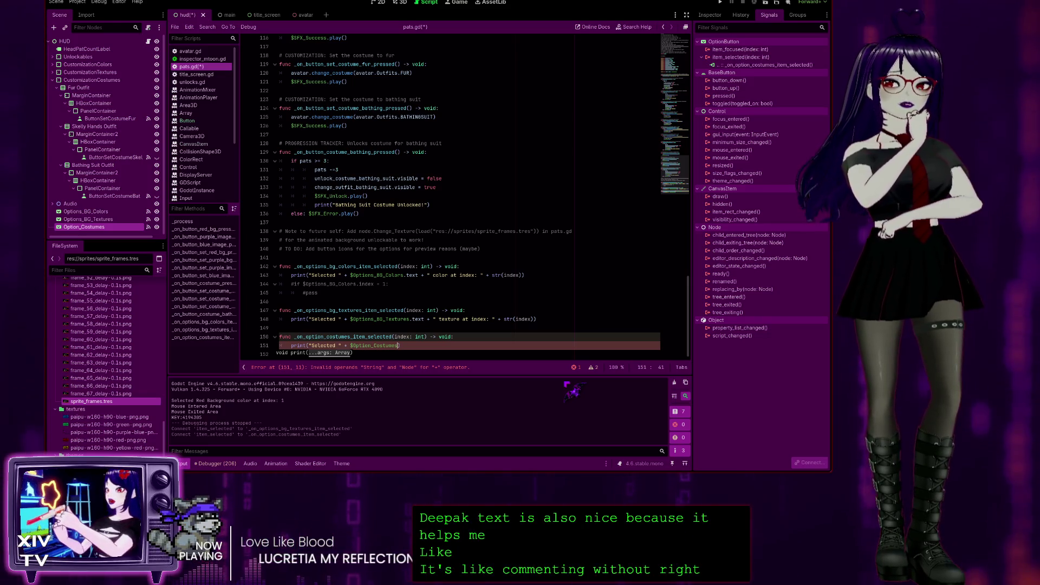
text(.text)
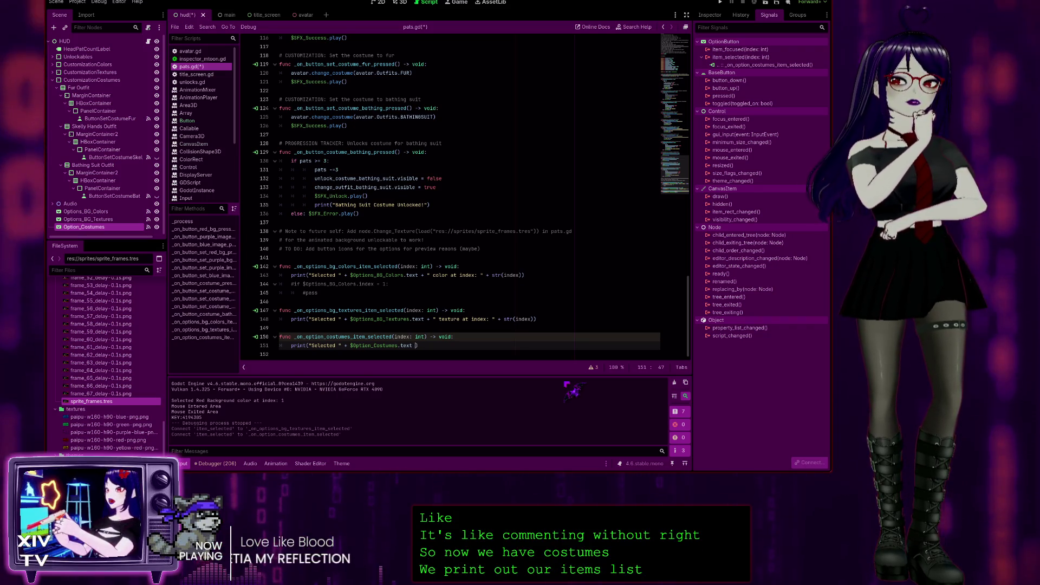
text( +)
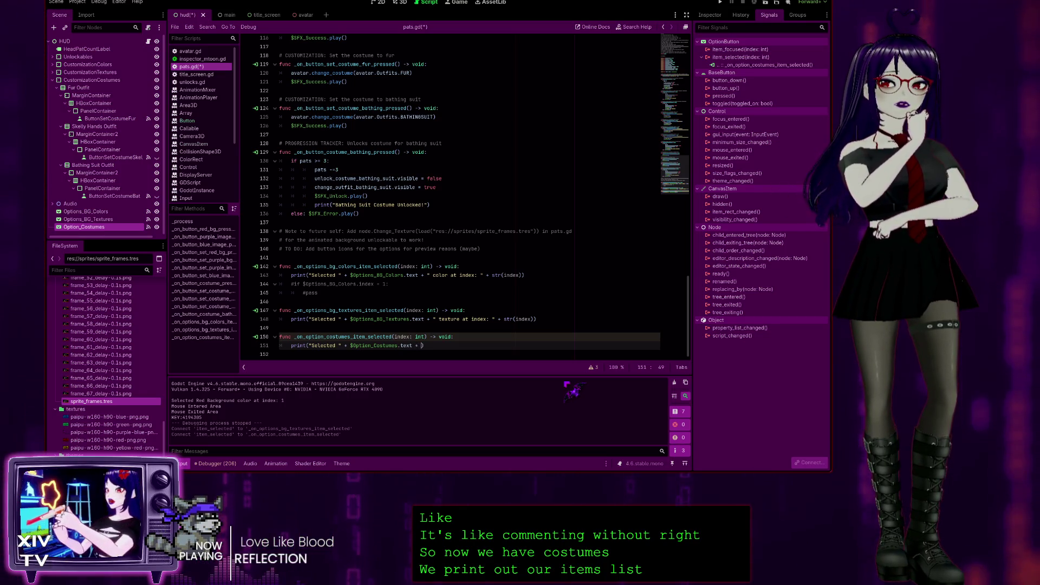
text( " )
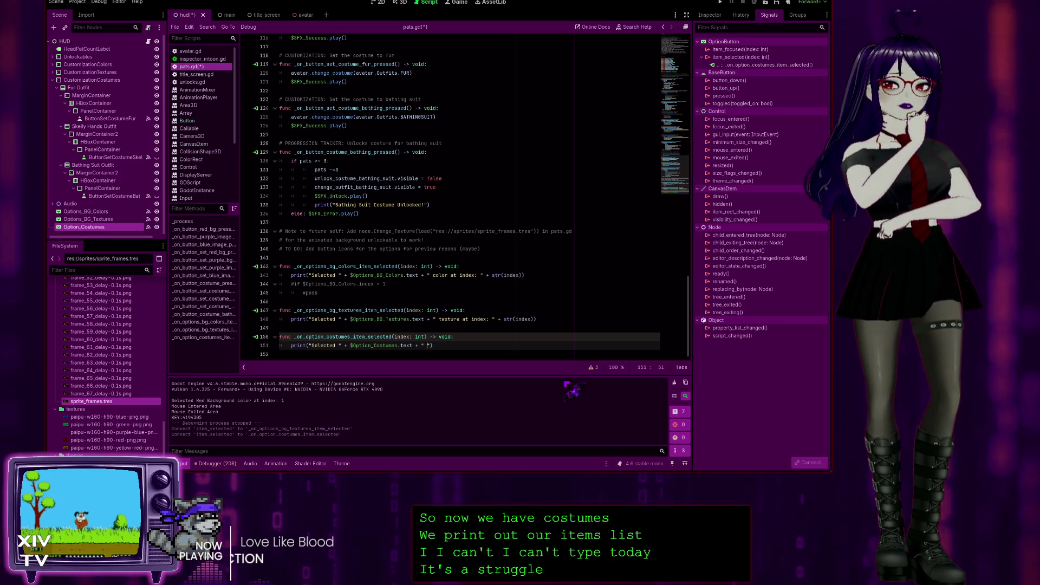
text(outf)
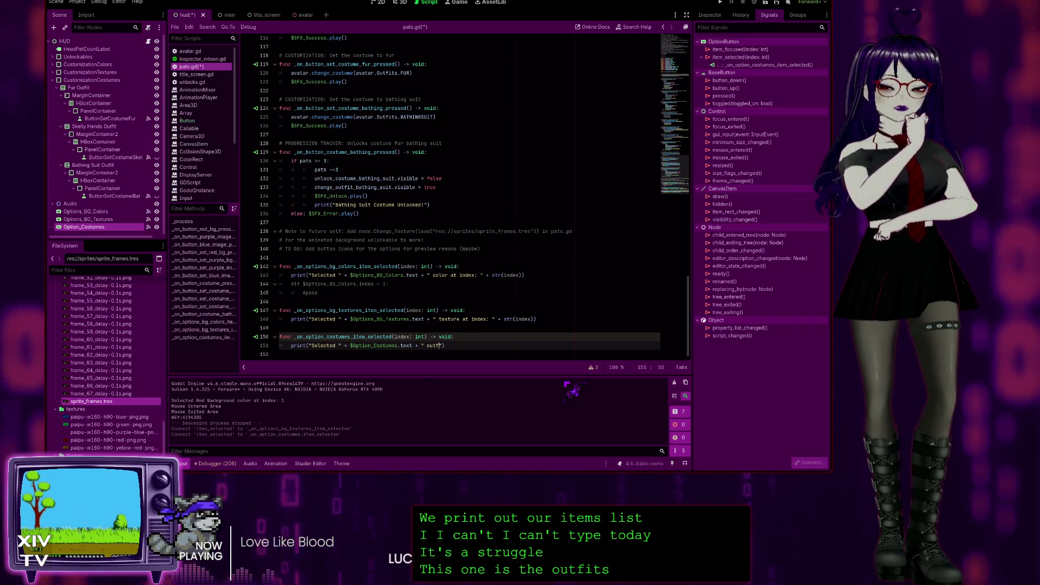
text(x: " )
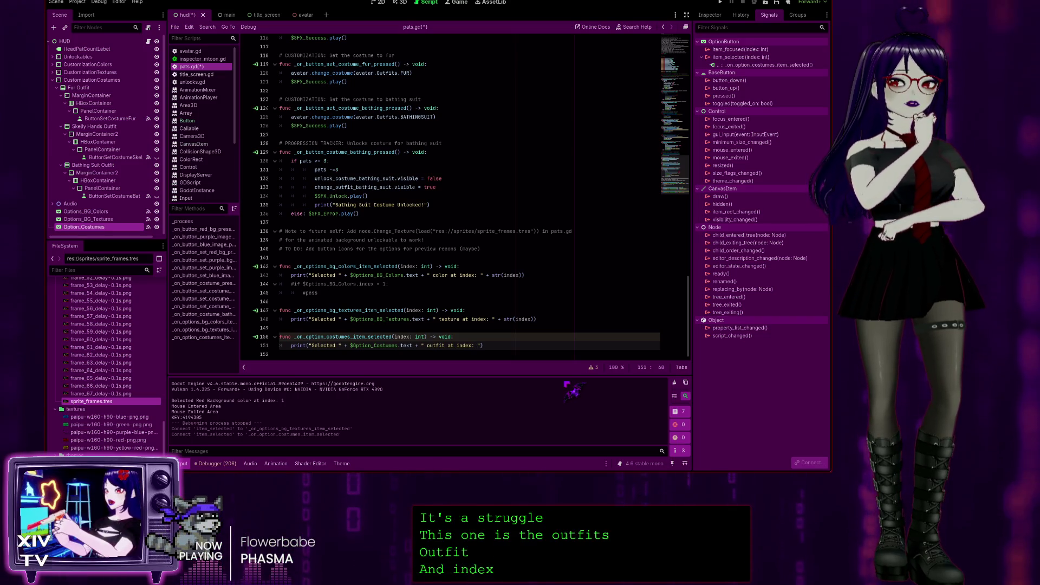
text(+ str)
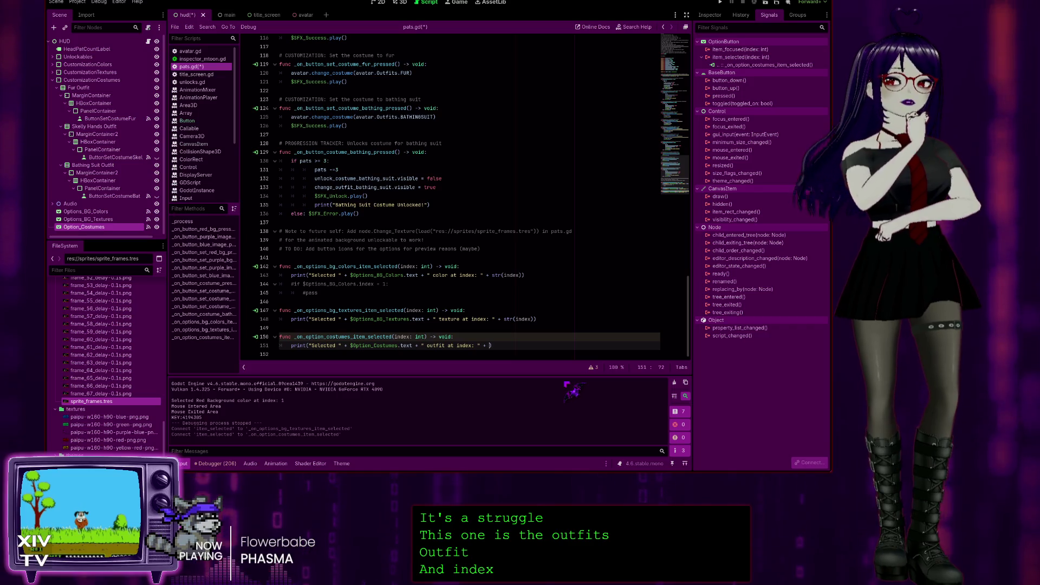
key(Return)
text(inde)
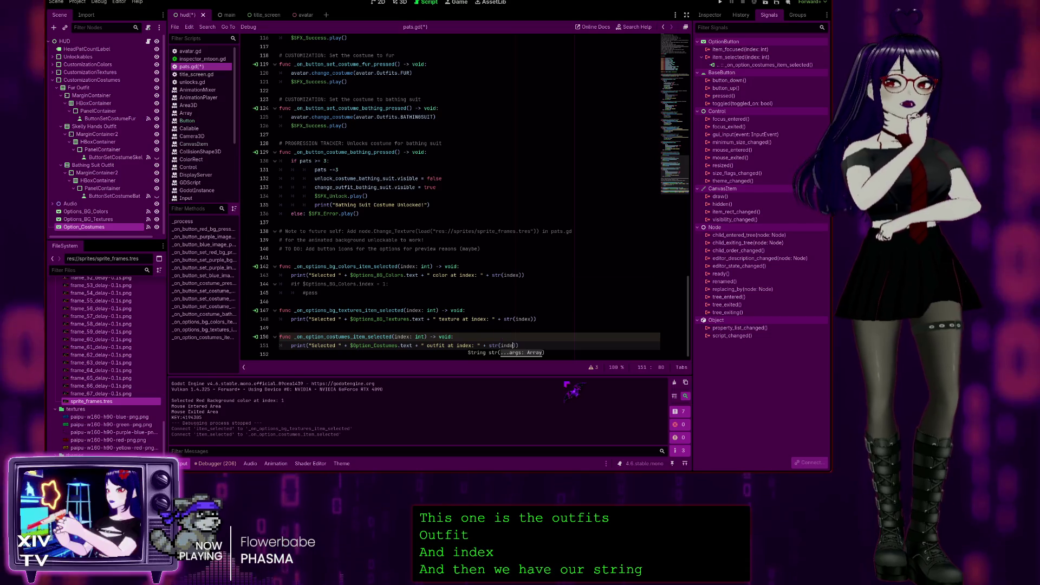
text(x)
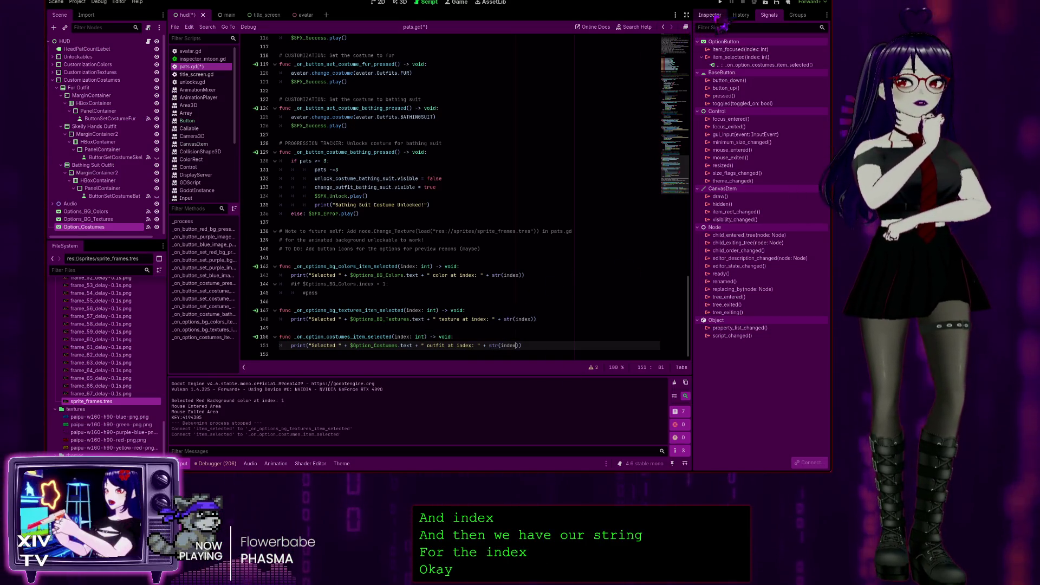
Step: Run the game, start it and choose Blue Texture from the background textures list
click(720, 3)
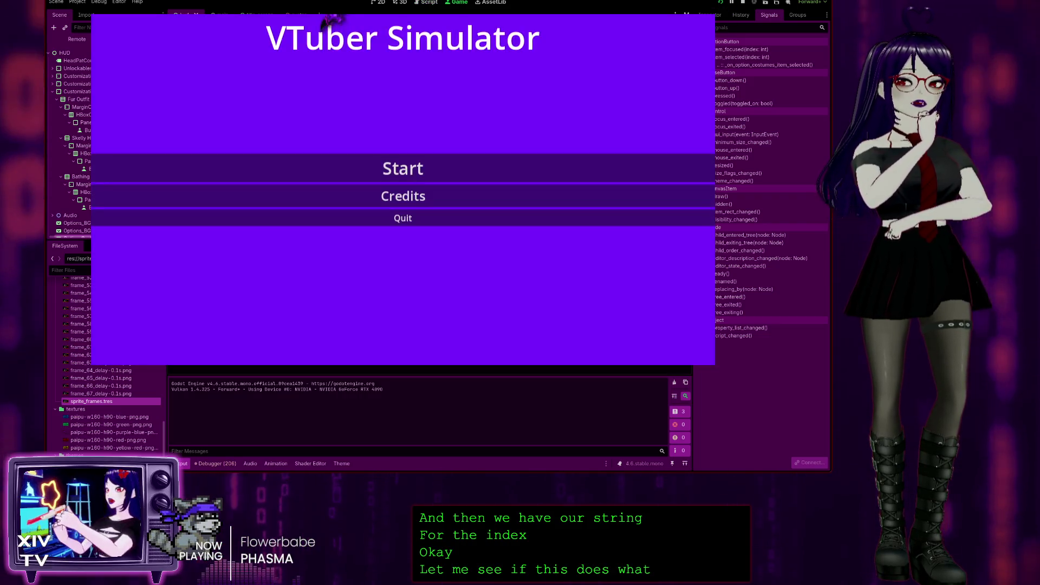
click(401, 168)
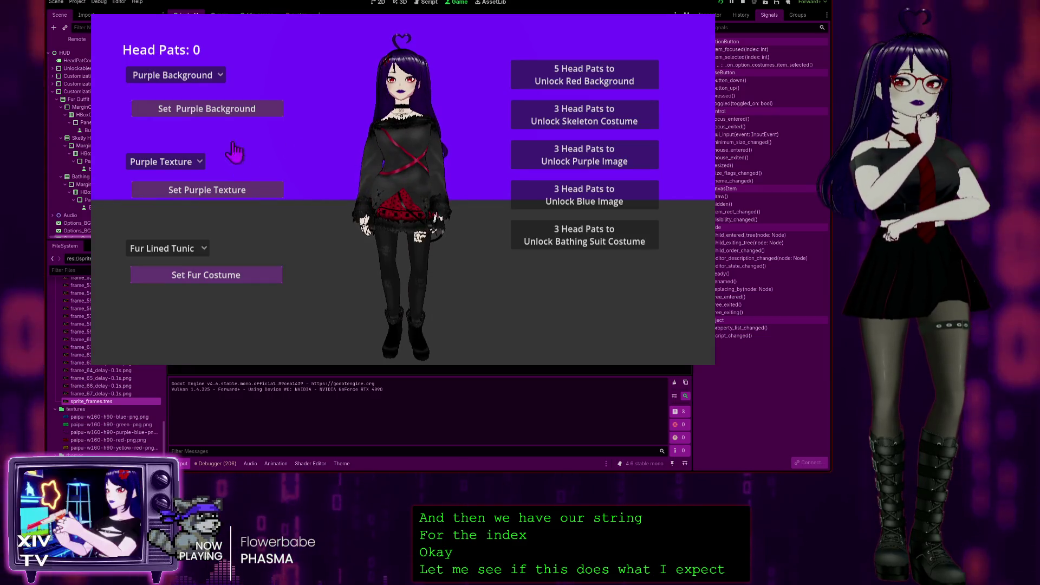
click(176, 159)
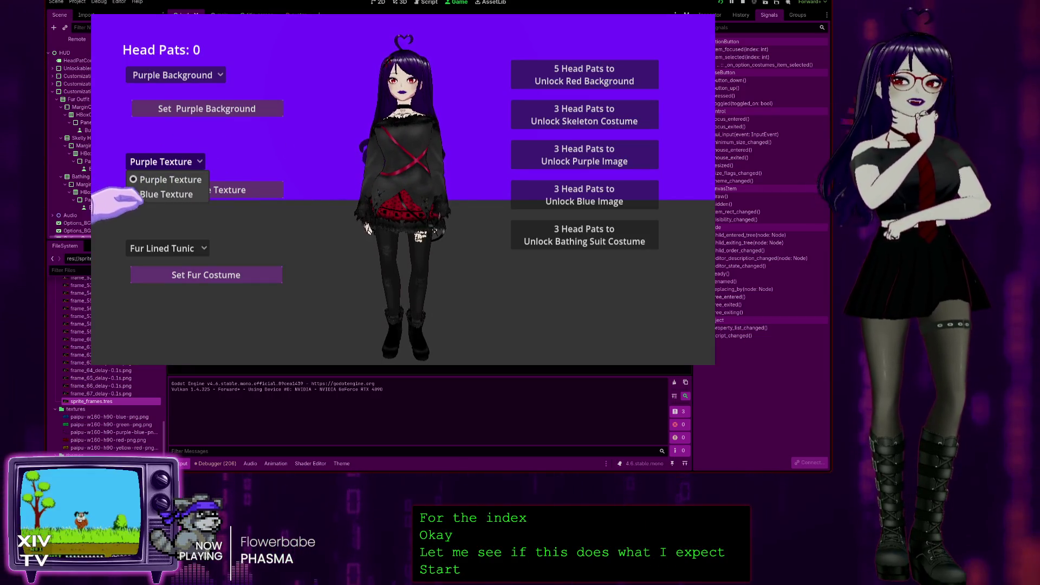
click(162, 194)
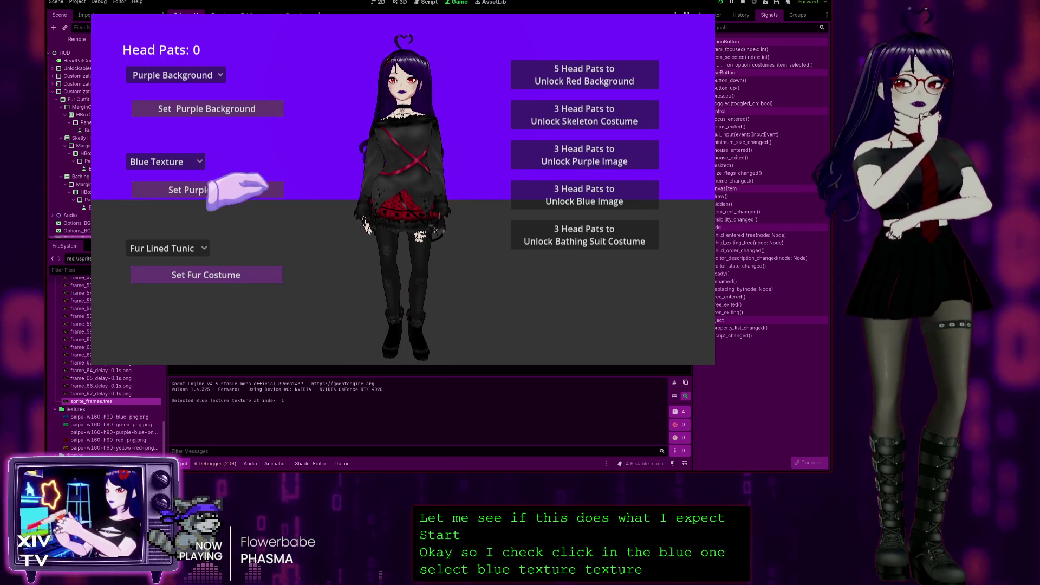
Step: Pick the Bathing Suit and Skeleton T-Shirt outfits, then pause and stop the game
click(163, 247)
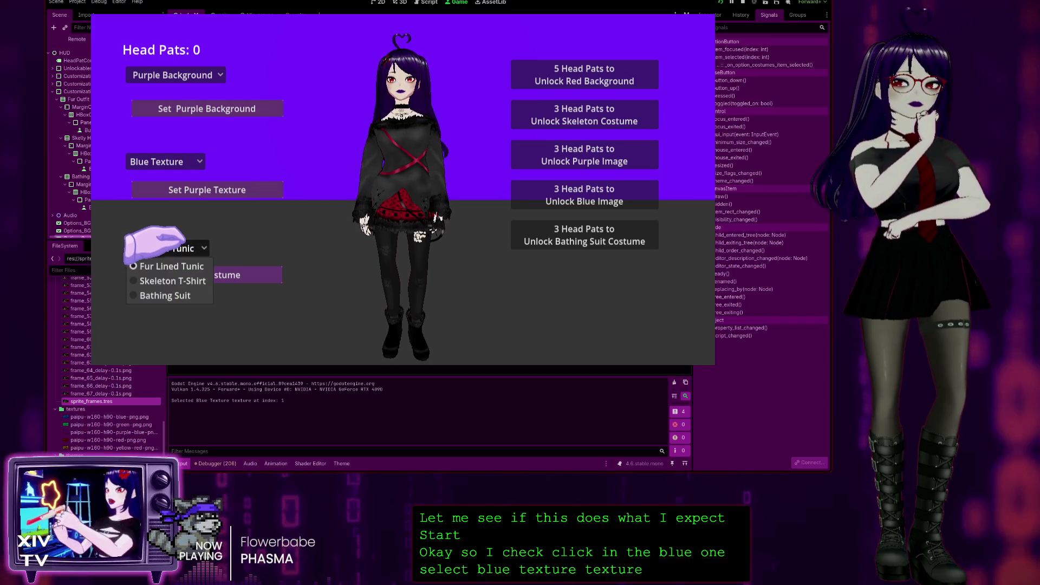
click(140, 295)
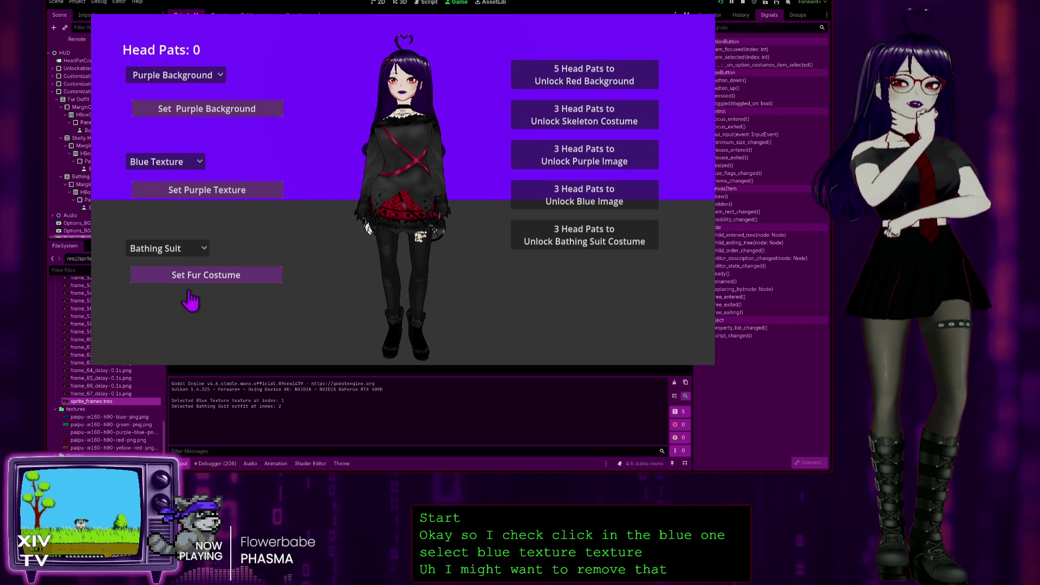
click(162, 248)
click(142, 282)
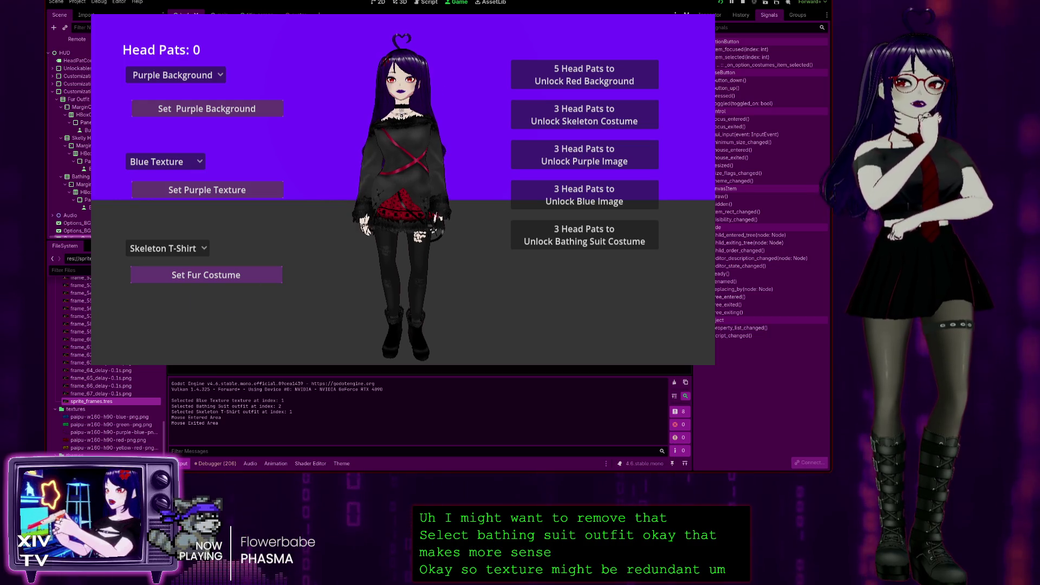
key(Escape)
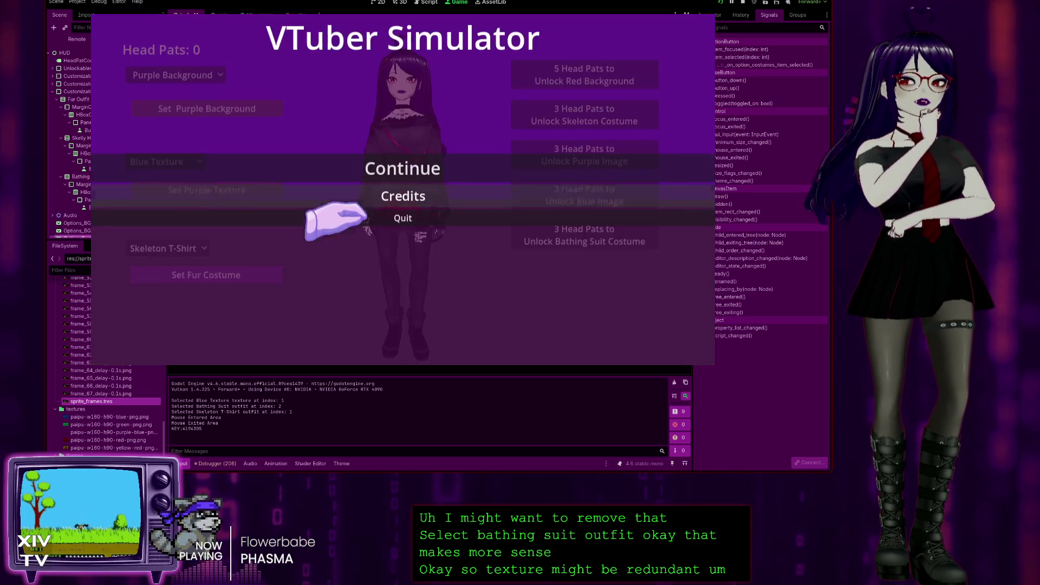
click(402, 217)
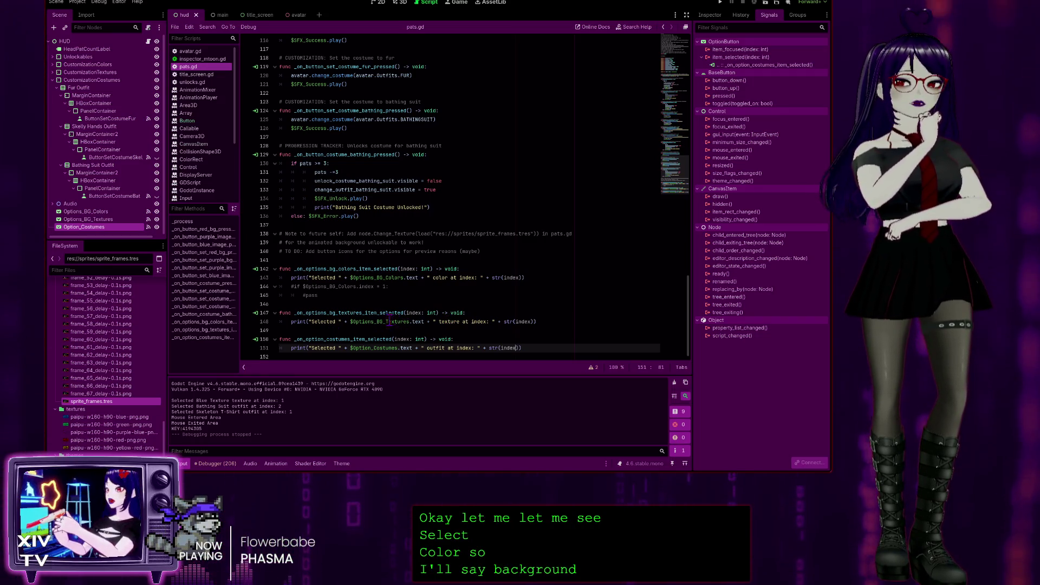
Step: Change 'texture' to 'background' in the textures print message and rerun the game
double_click(447, 321)
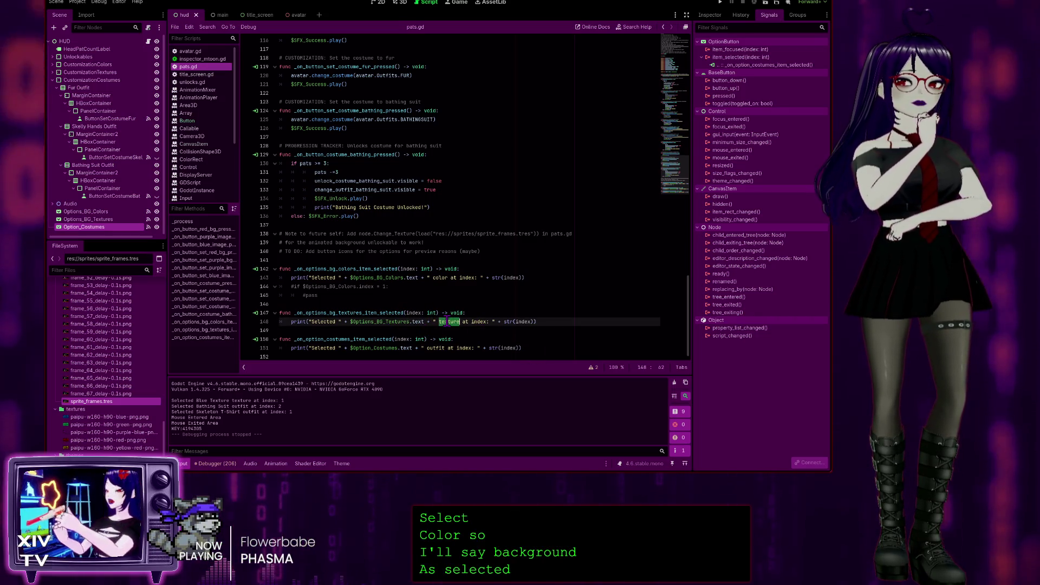
text(background)
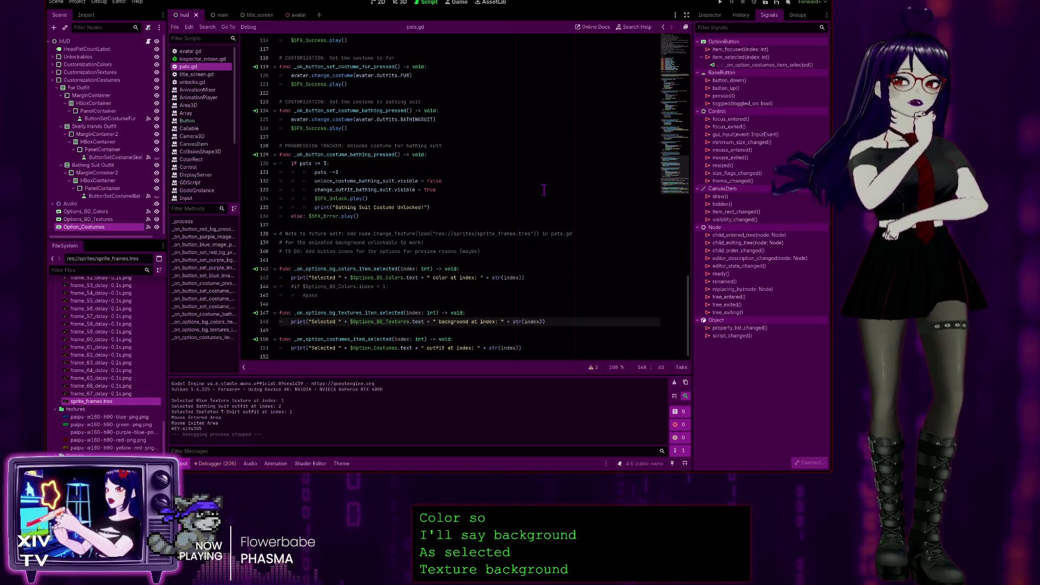
click(721, 2)
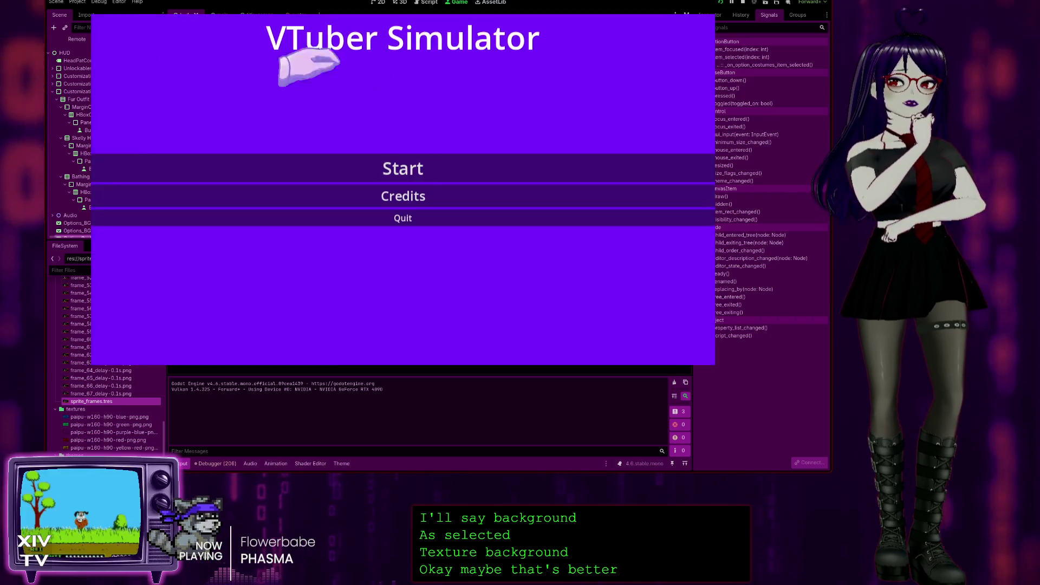
Step: Start the game and choose Blue Texture to check the new background message
click(394, 167)
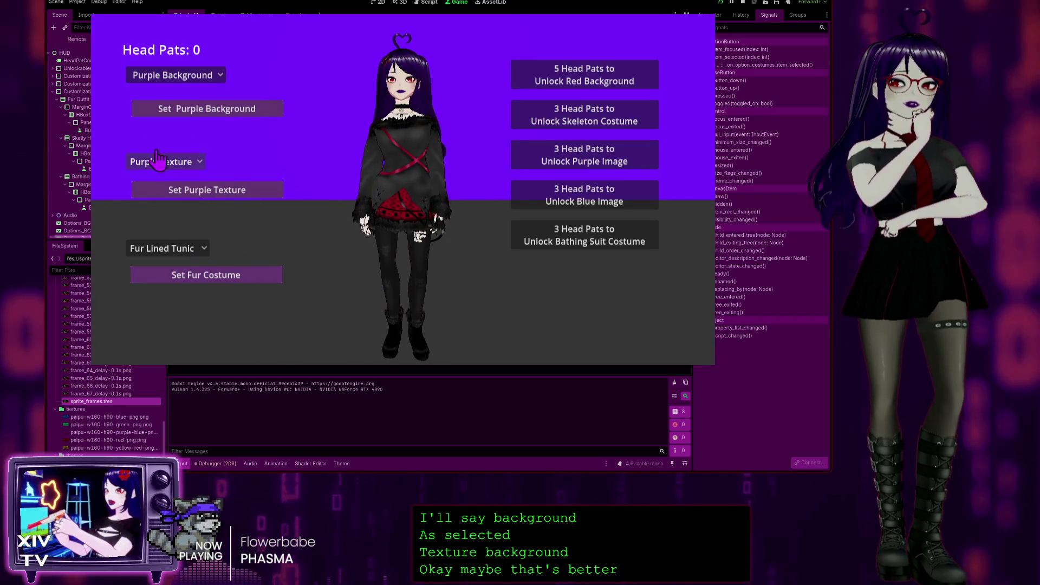
click(163, 160)
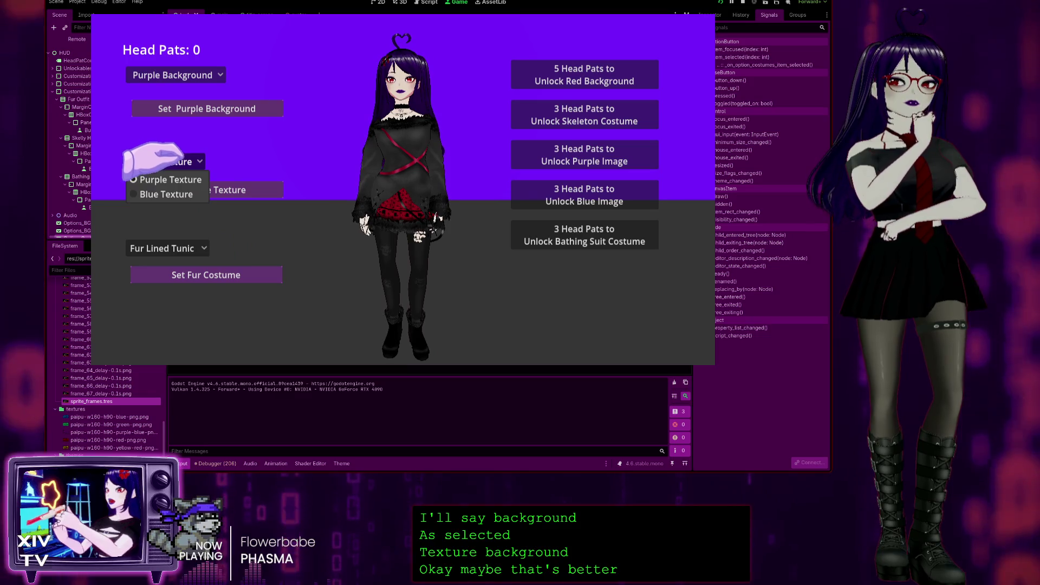
click(163, 192)
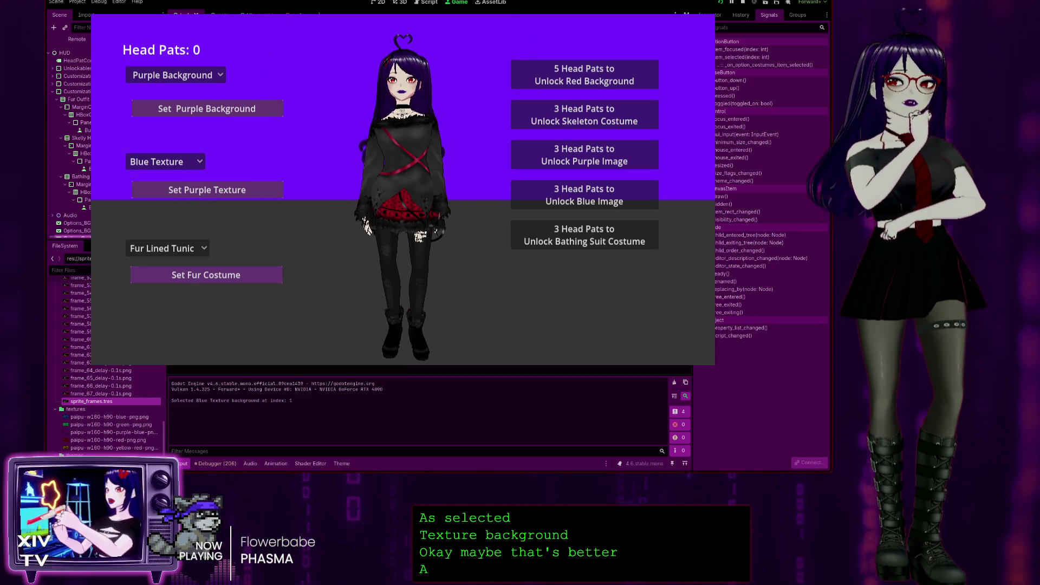
Step: Pause and stop the game, returning to the animated background note in pats.gd
key(Escape)
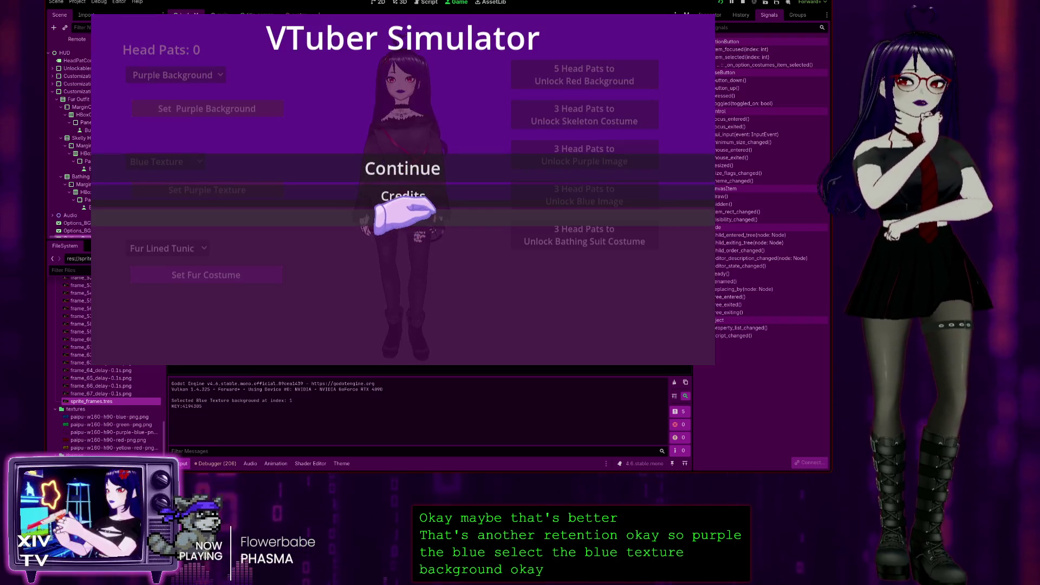
click(353, 219)
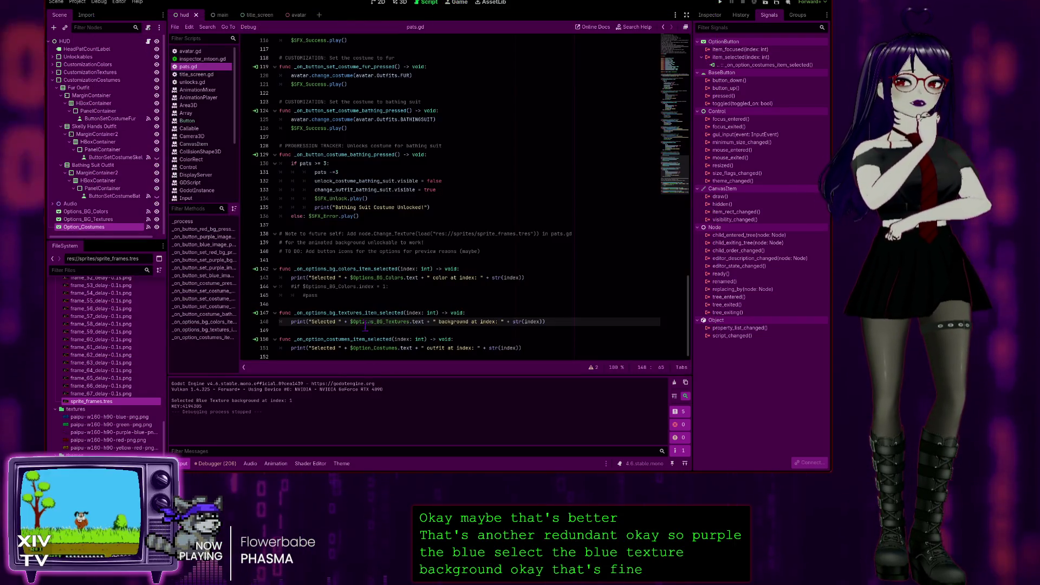
click(428, 242)
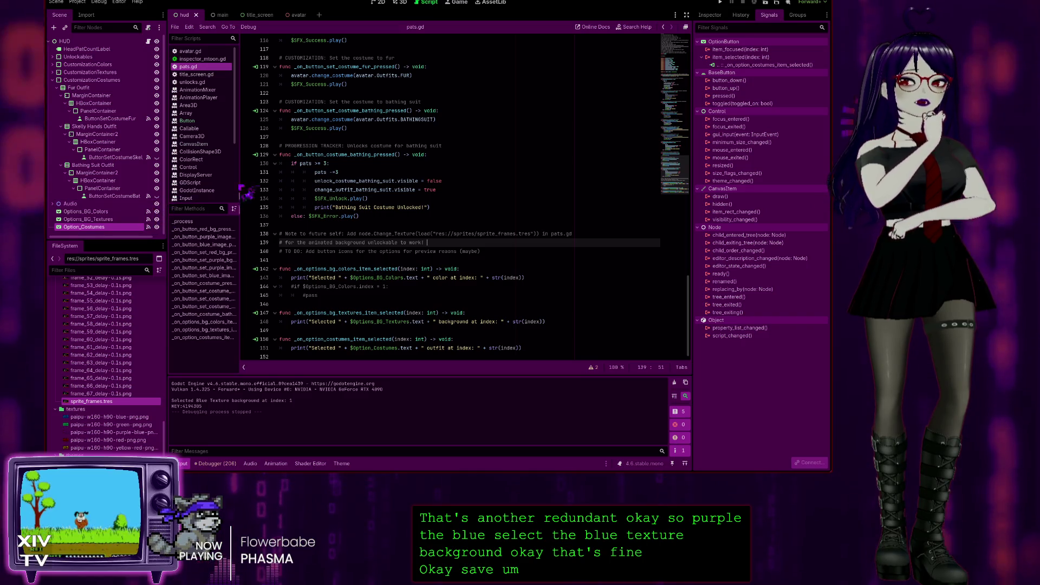
scroll(419, 142, up, 5)
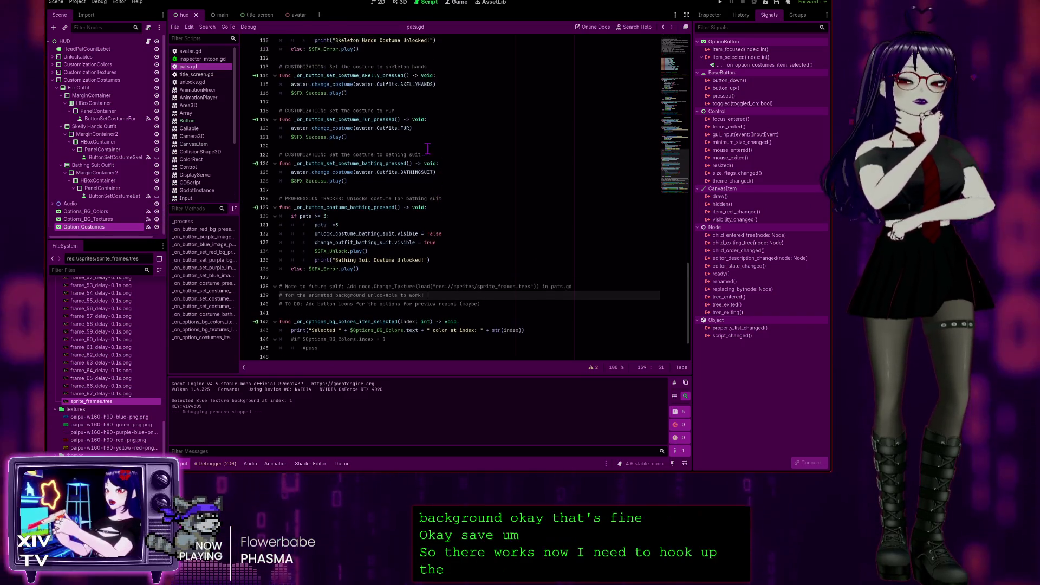
scroll(370, 282, down, 5)
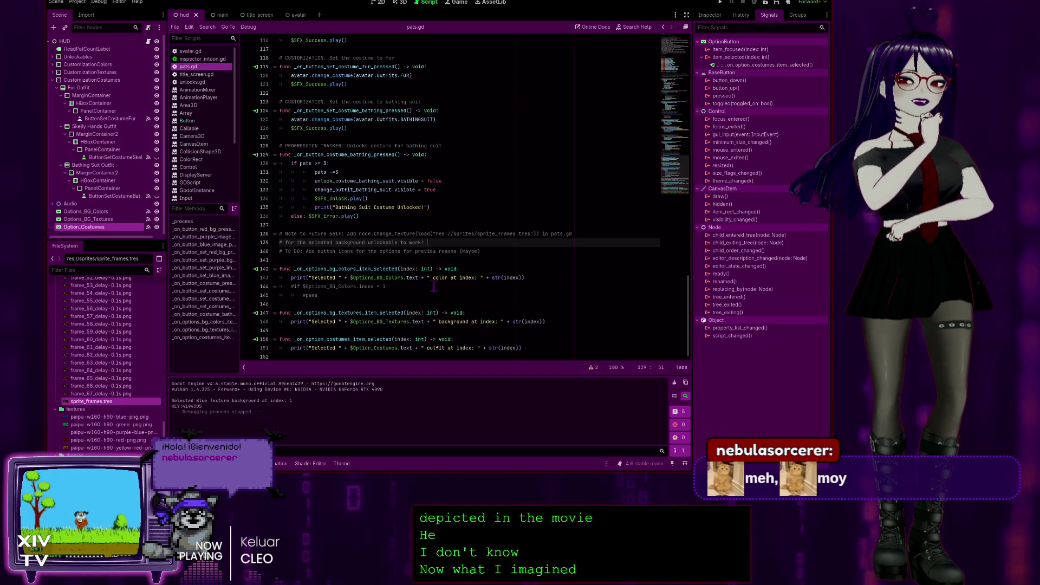
click(380, 3)
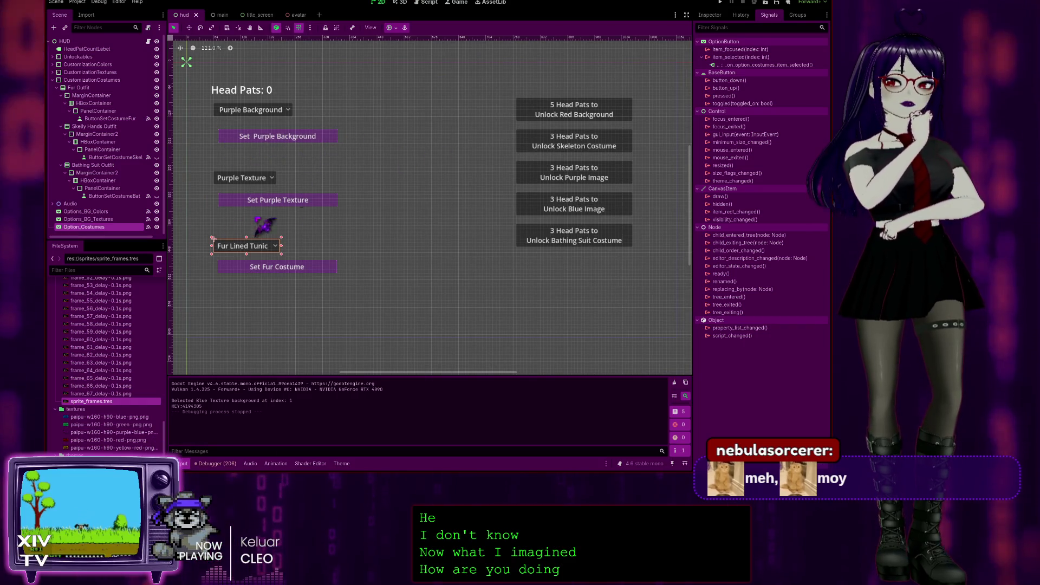
click(283, 286)
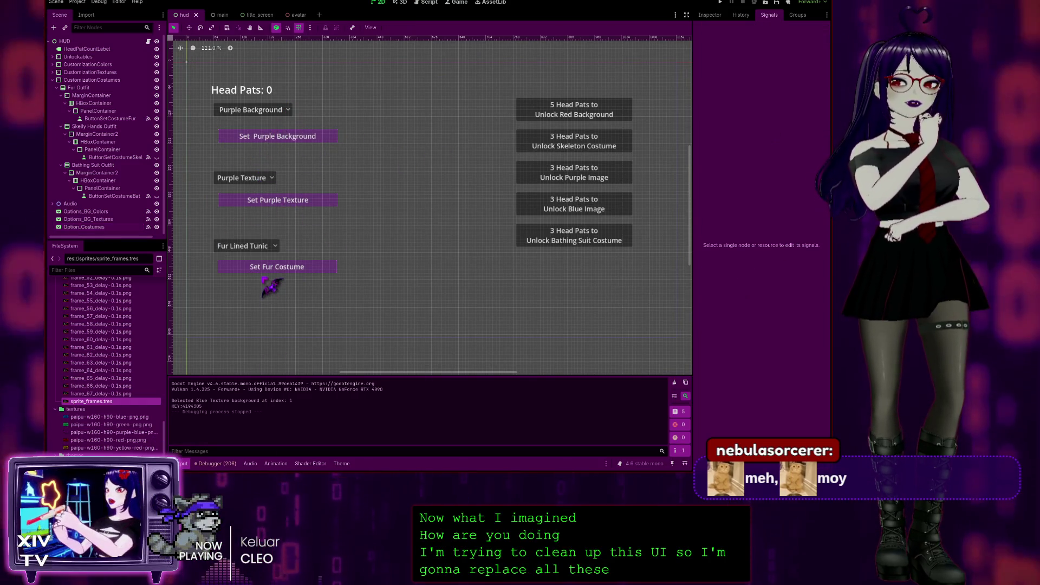
click(431, 4)
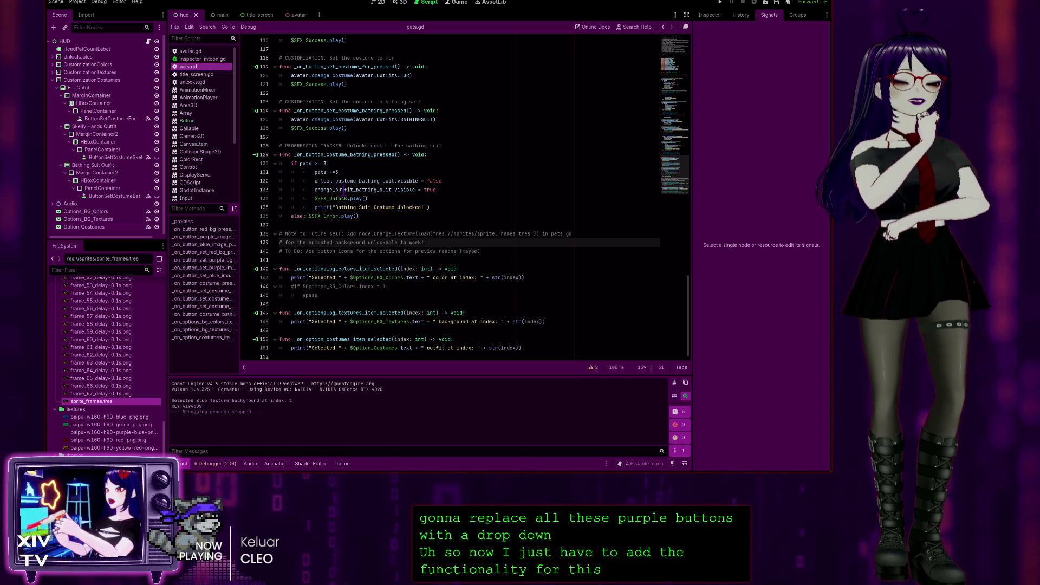
scroll(351, 201, down, 3)
scroll(379, 260, up, 3)
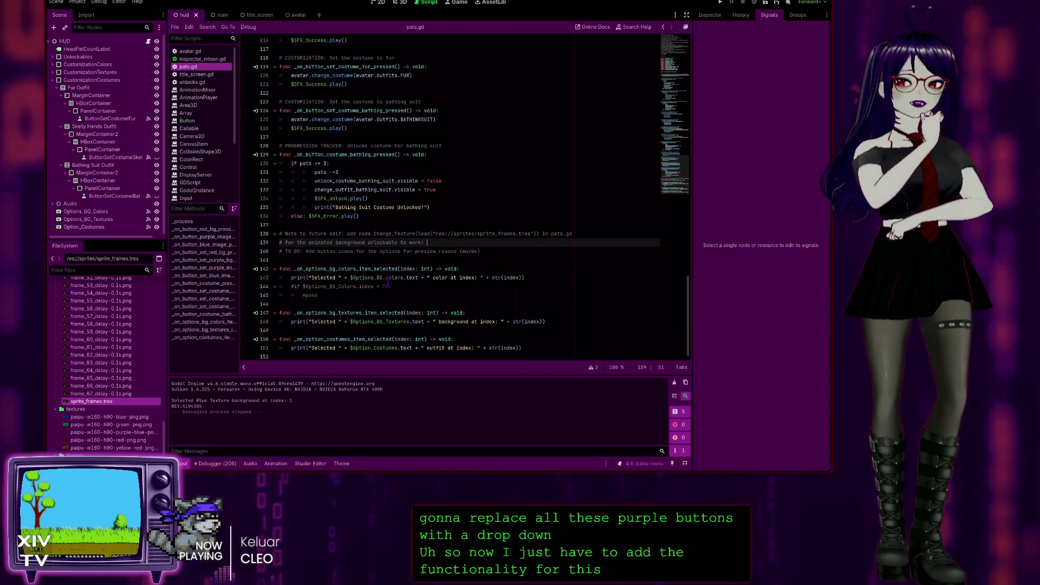
scroll(388, 282, down, 2)
scroll(388, 282, up, 2)
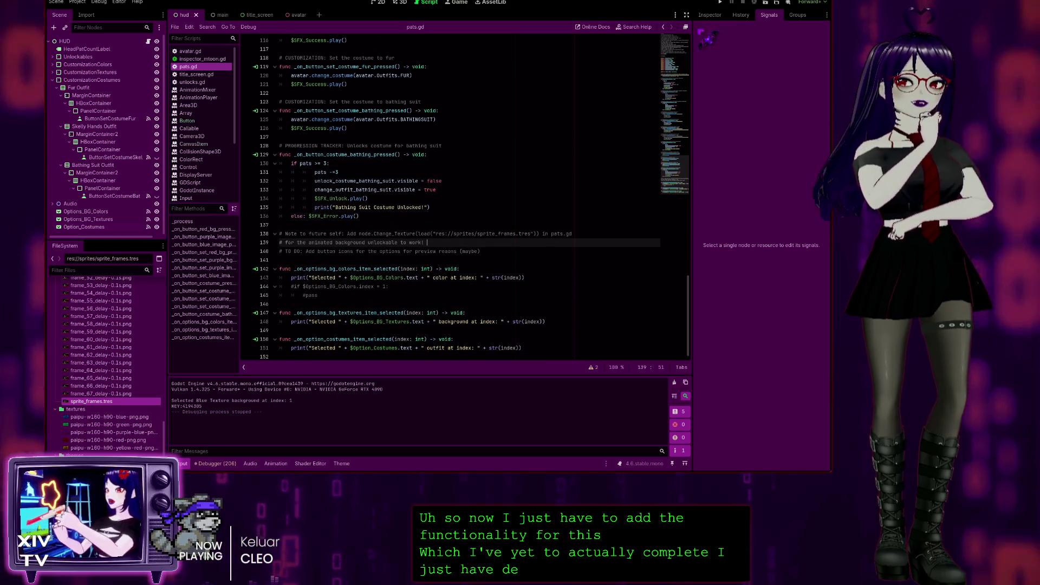
click(363, 312)
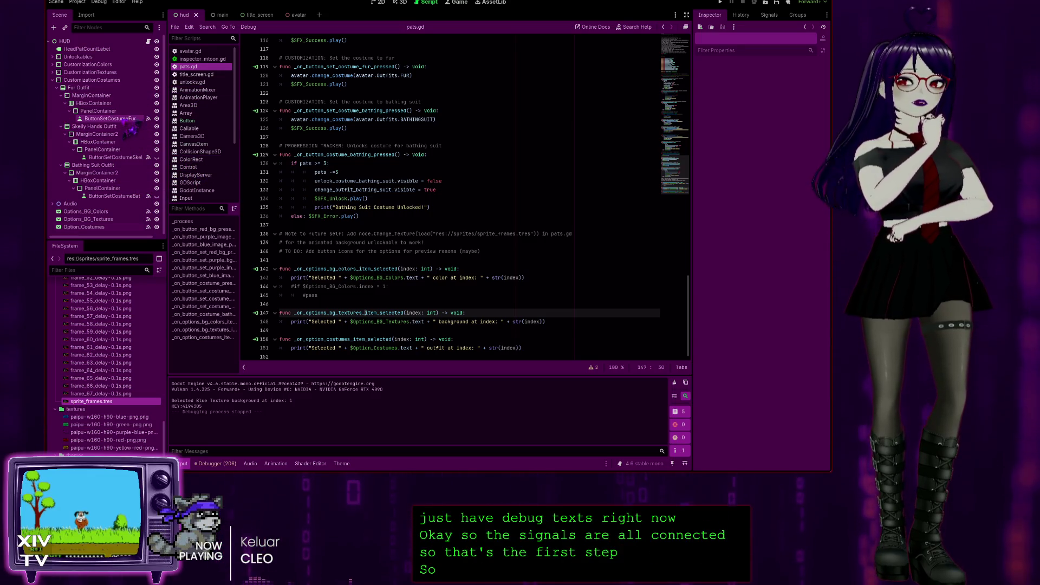
Step: Select ButtonSetCostumeFur and jump from its pressed() signal connection to the handler
click(124, 118)
drag(131, 128, 169, 124)
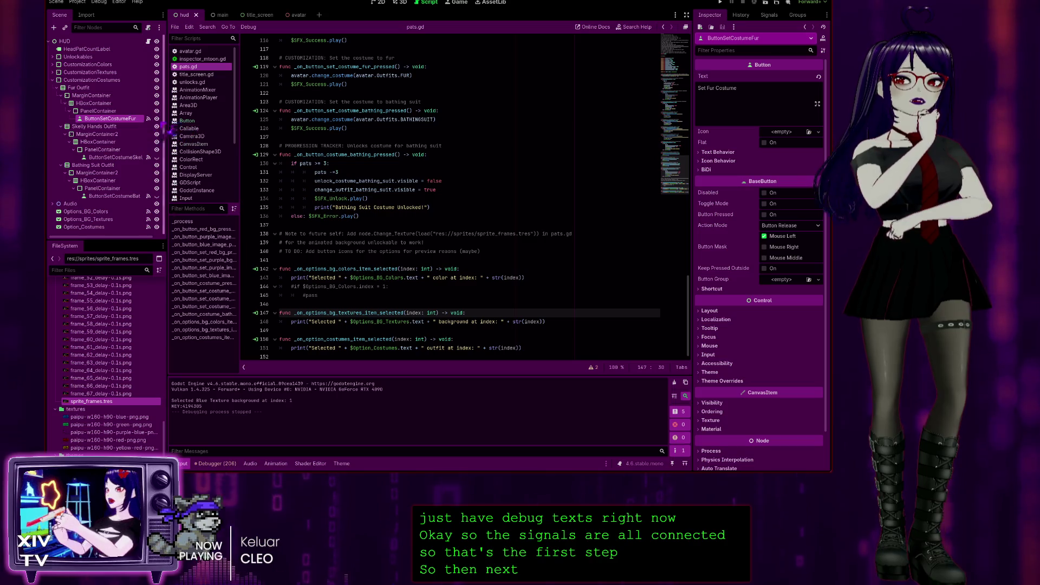
click(769, 14)
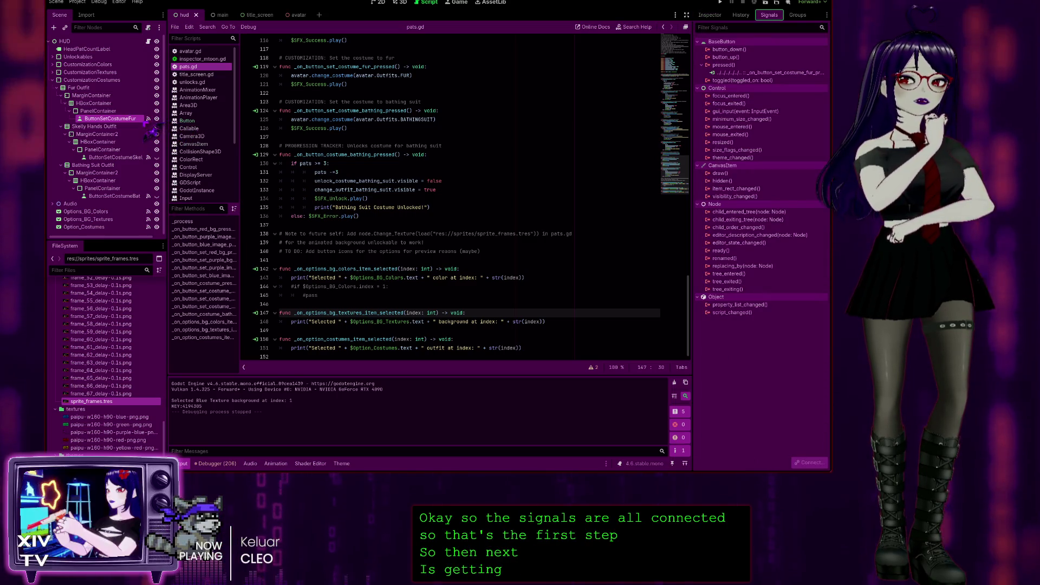
click(736, 72)
double_click(736, 73)
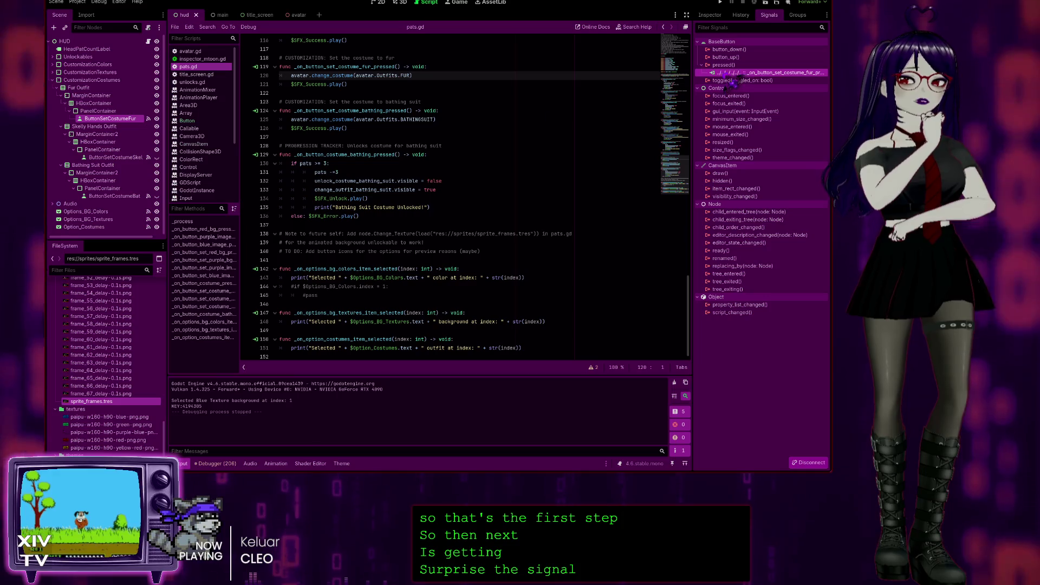
Step: Select the fur costume handler's two body lines, 120–121
click(393, 69)
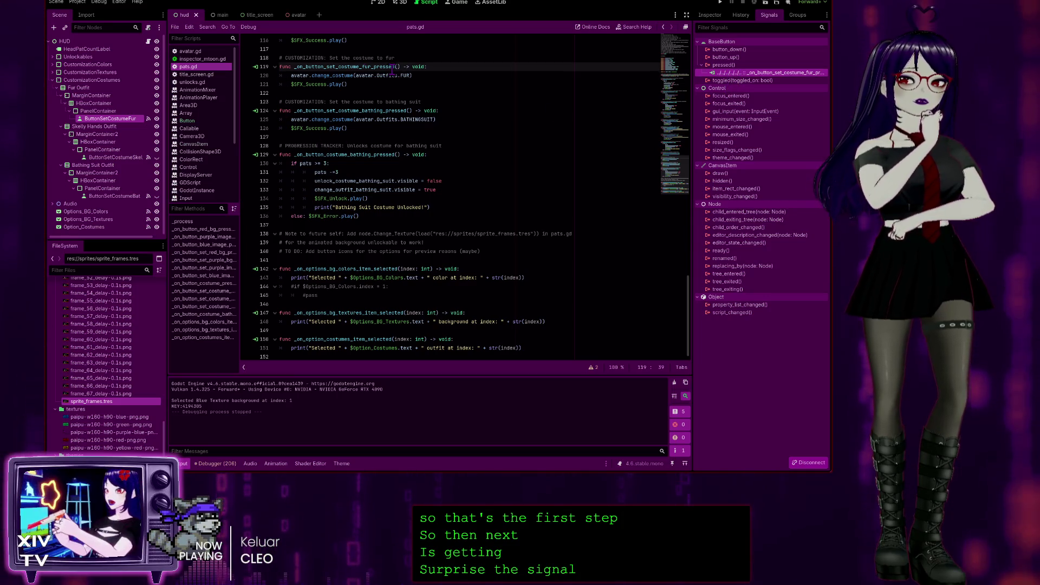
click(441, 75)
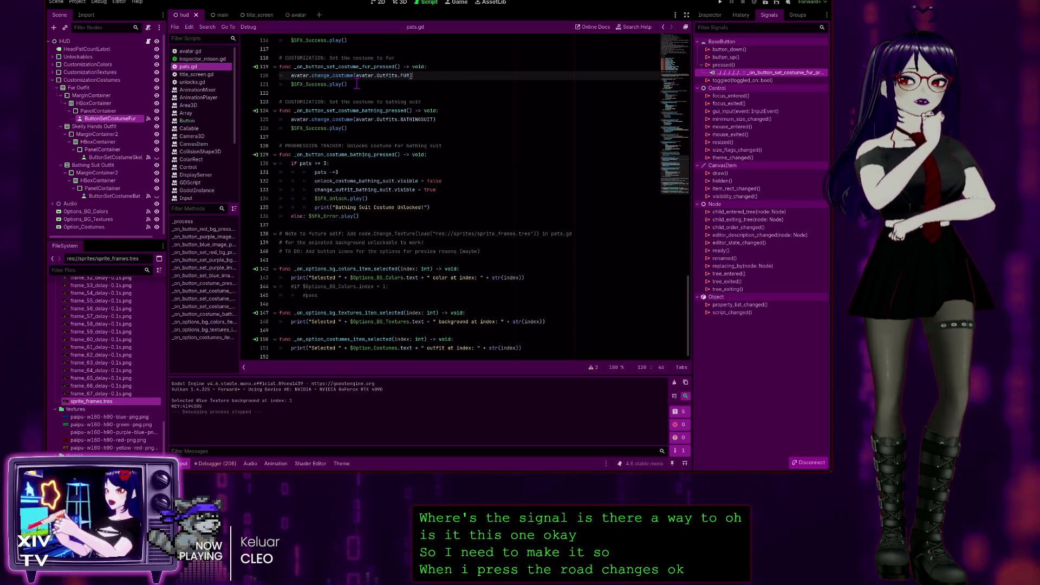
click(341, 84)
shift+click(262, 76)
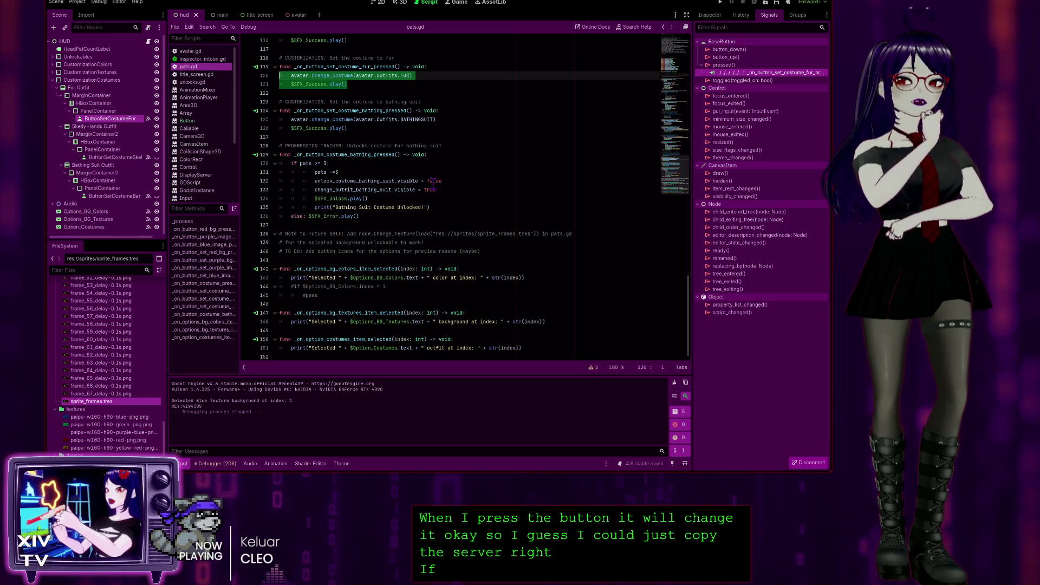
key(Right)
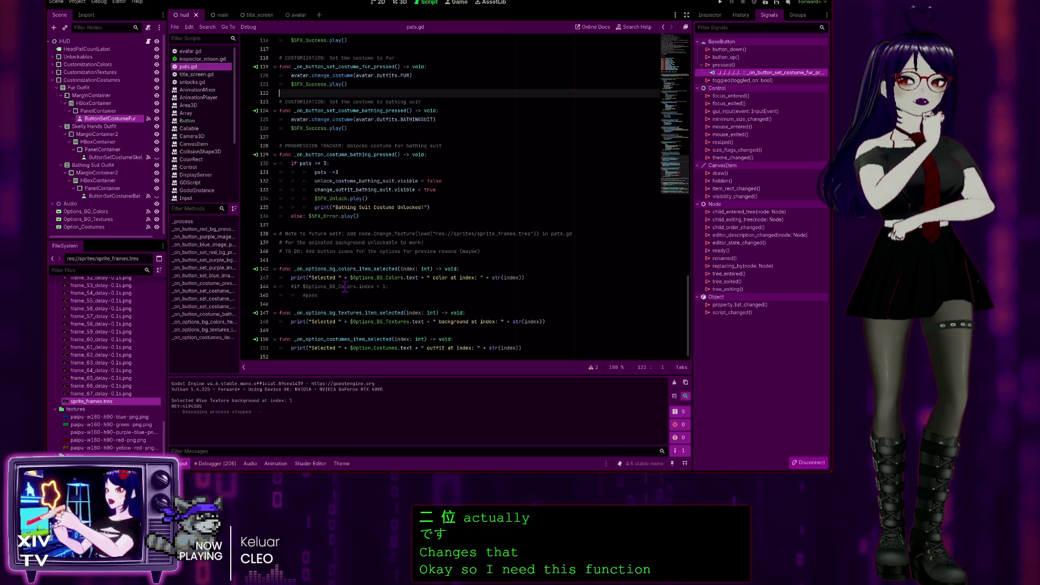
Step: Check the commented Options_BG_Colors and pass lines, then run the game to its title screen
click(340, 286)
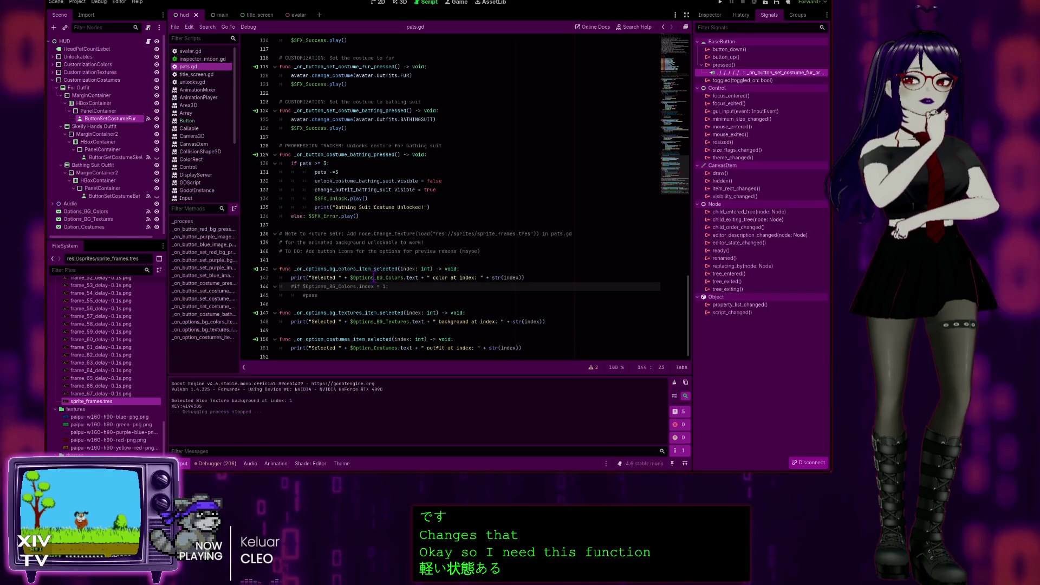
click(407, 297)
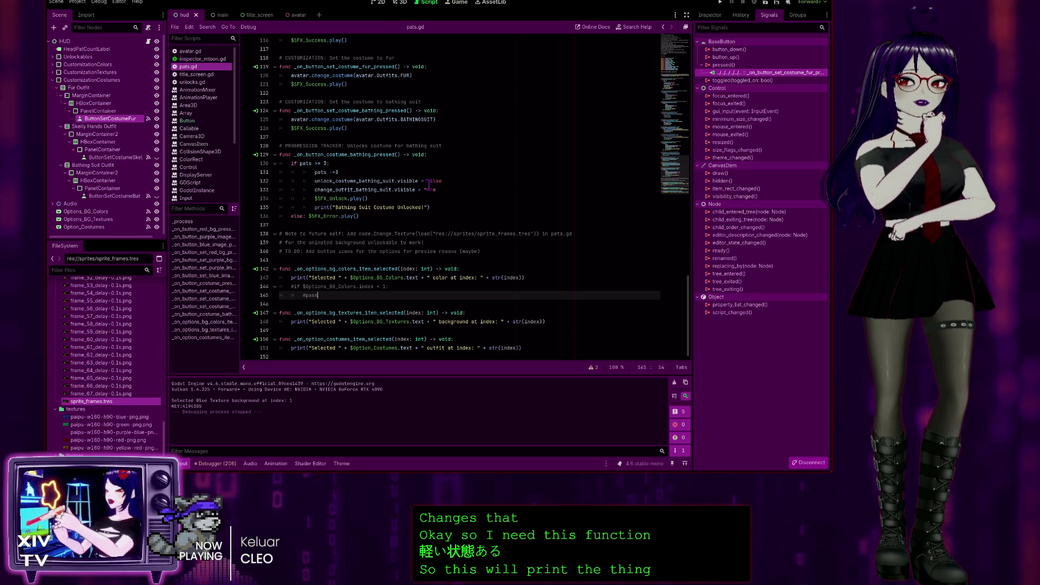
scroll(357, 271, up, 2)
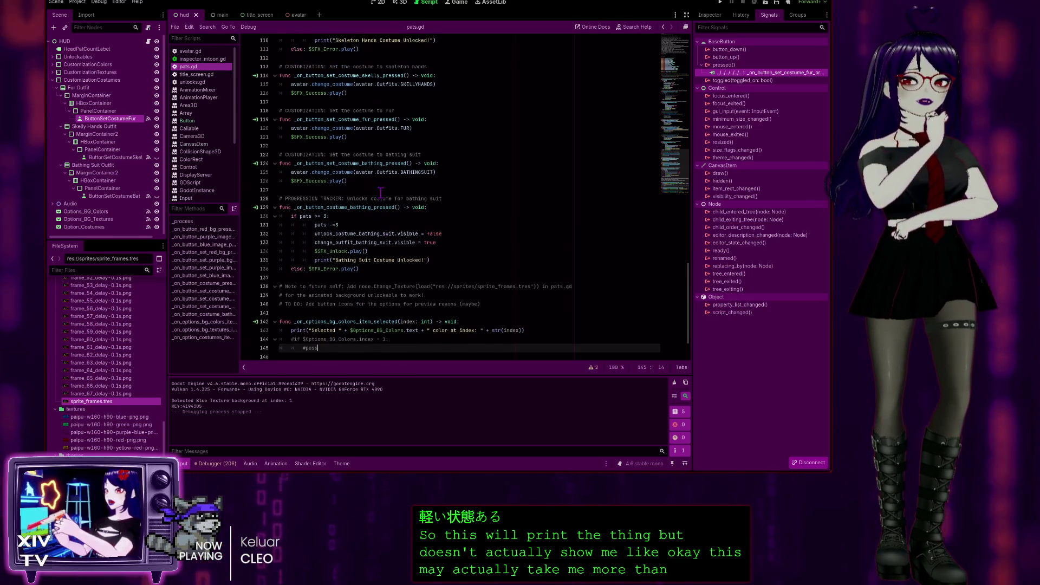
scroll(367, 265, up, 5)
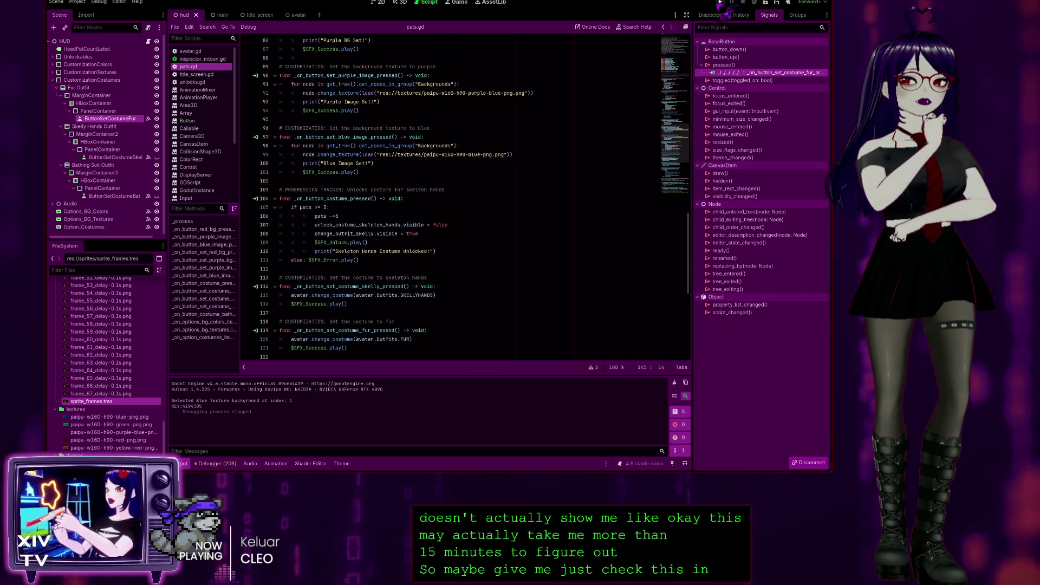
click(720, 3)
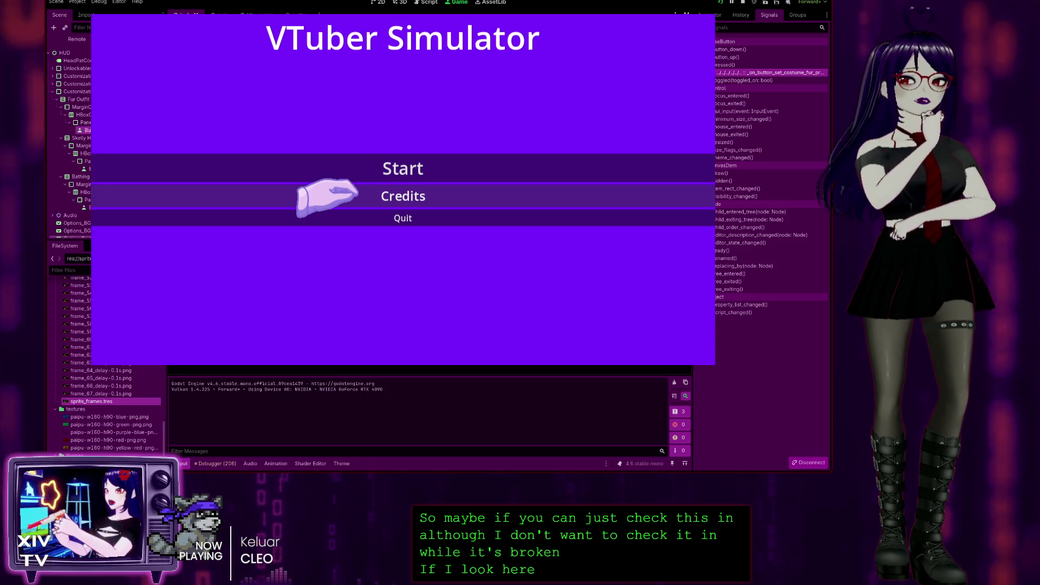
Step: Start the game, set the purple background, and select the 'Node not found: SFX_Success' debugger error
click(335, 169)
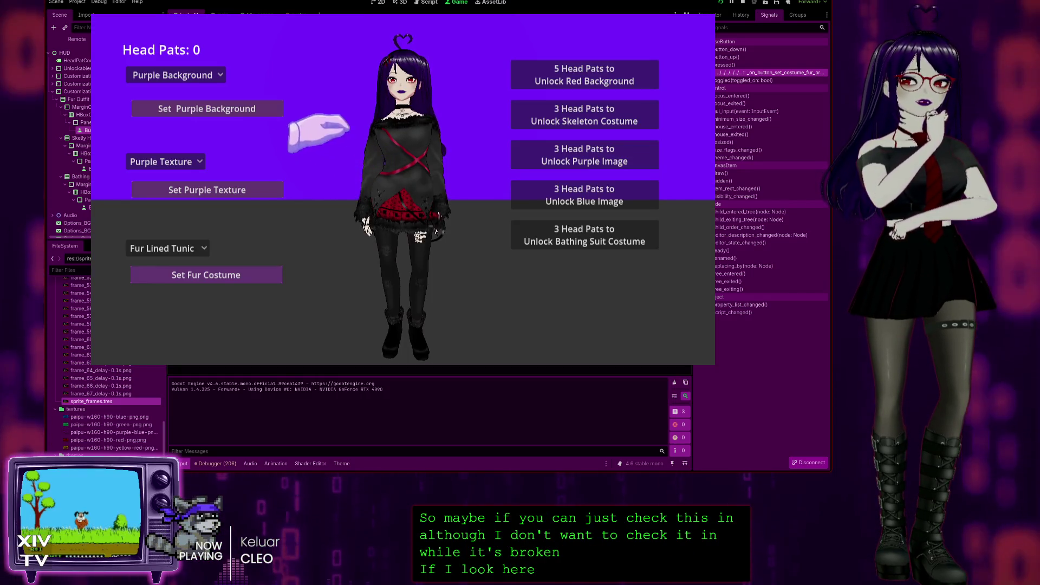
click(221, 108)
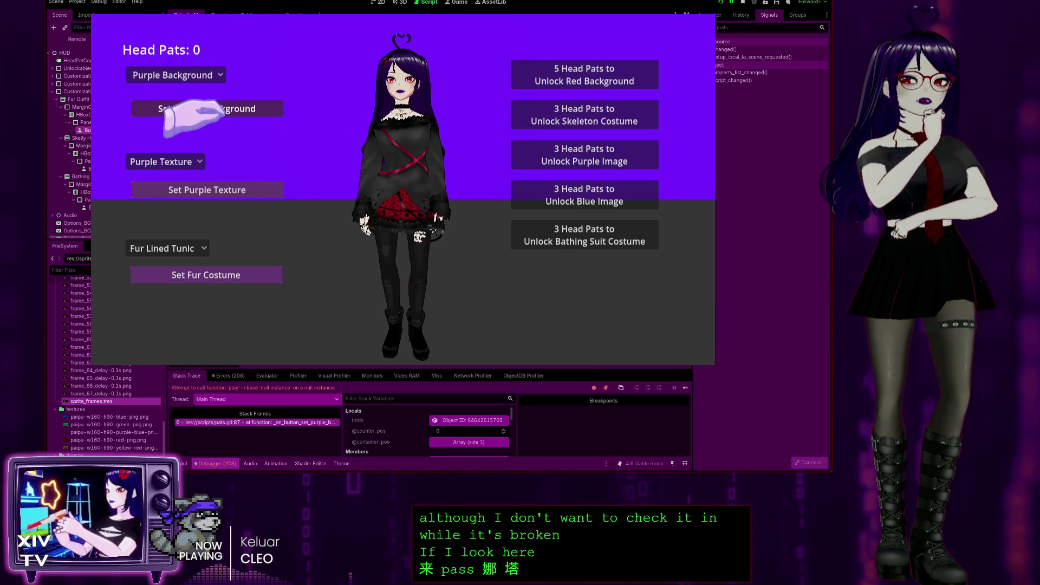
click(228, 375)
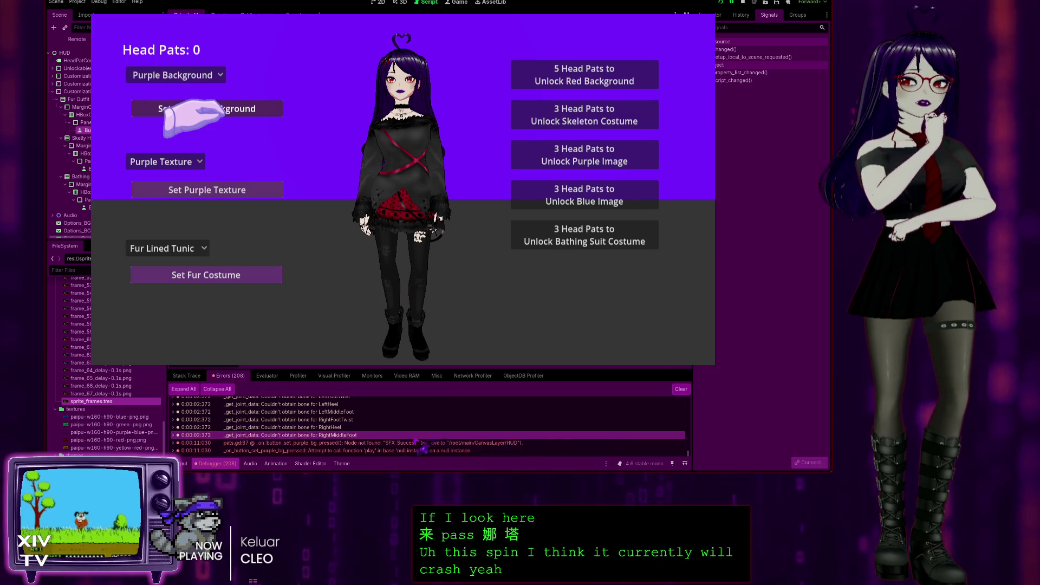
click(511, 443)
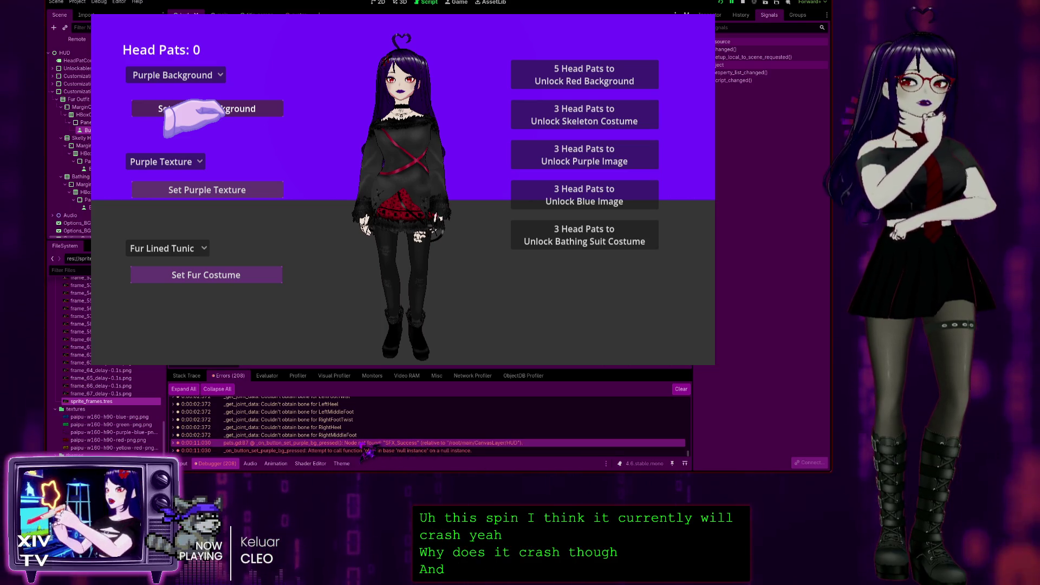
Step: Select and expand the Audio node in the running scene's remote tree
click(293, 412)
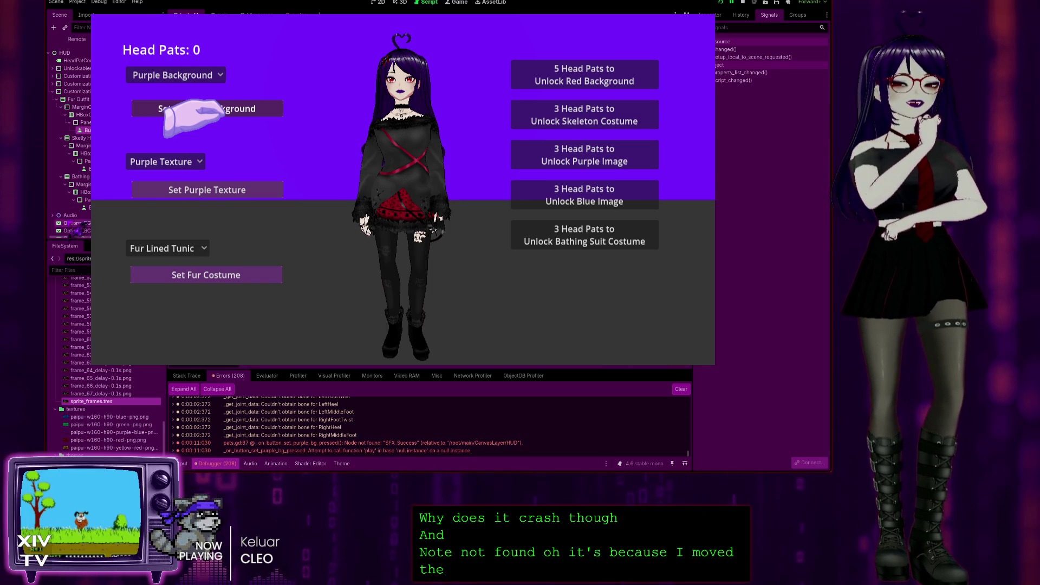
click(70, 215)
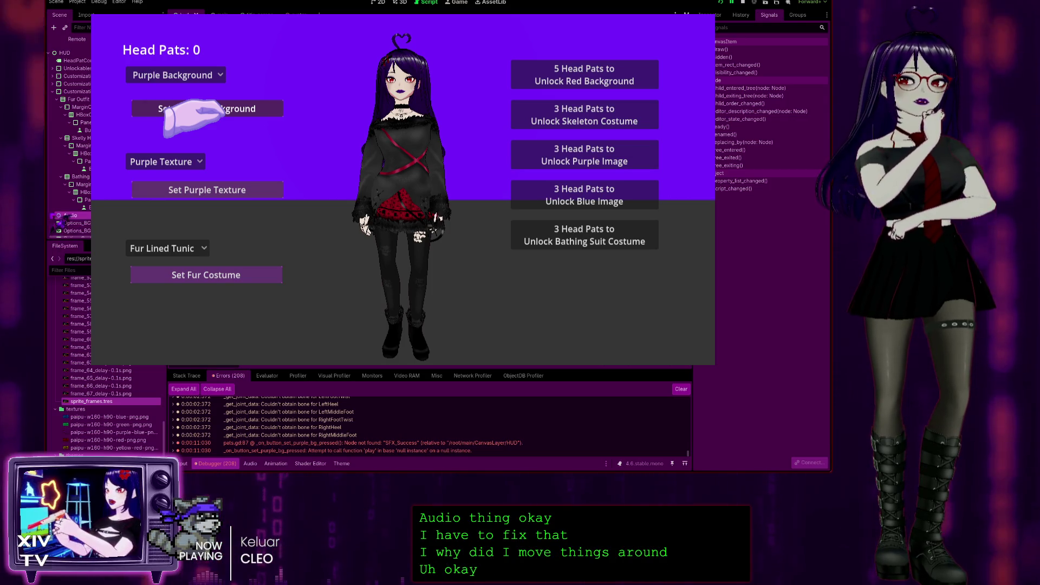
click(52, 215)
scroll(70, 163, down, 2)
Step: Inspect the SFX_Error and SFX_Unlock players, then the Options_BG_Colors node in the remote tree
click(78, 188)
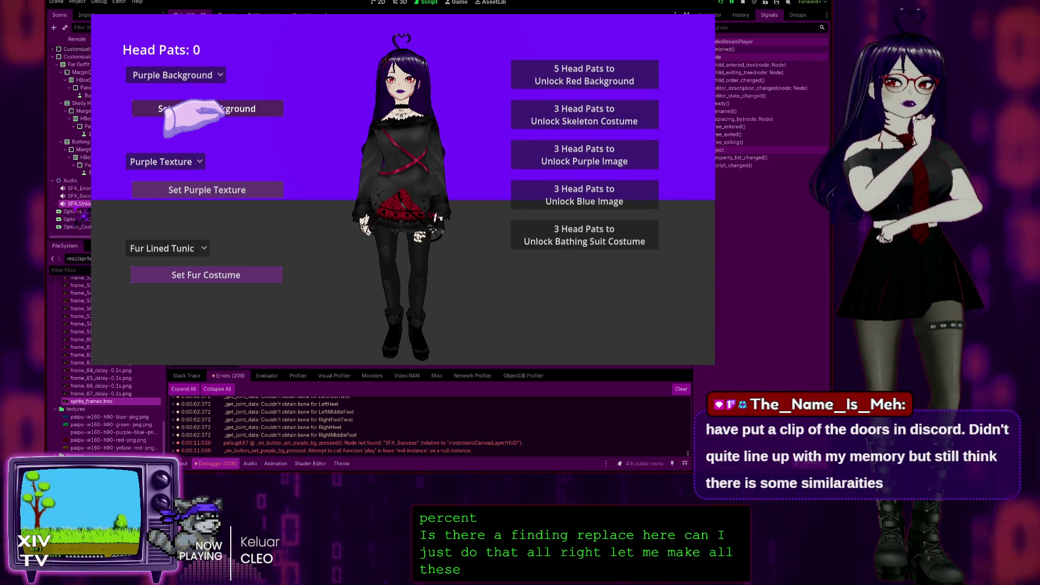
click(79, 203)
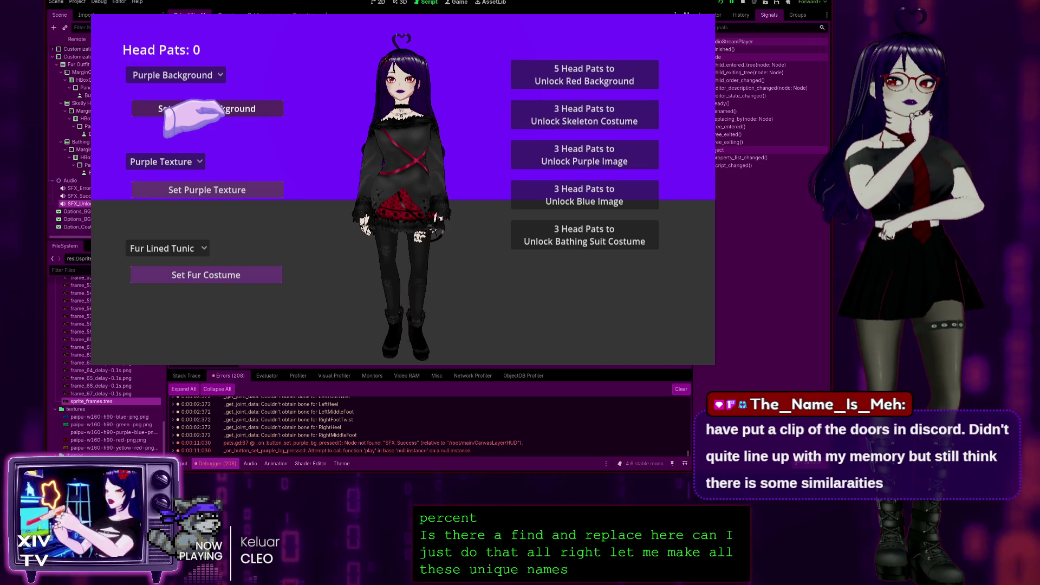
click(78, 188)
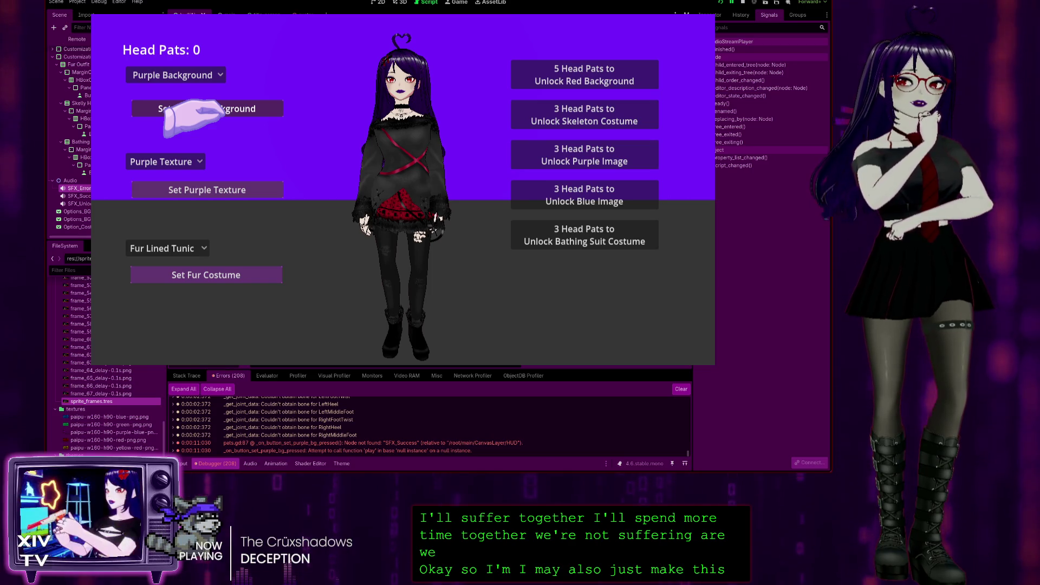
click(73, 211)
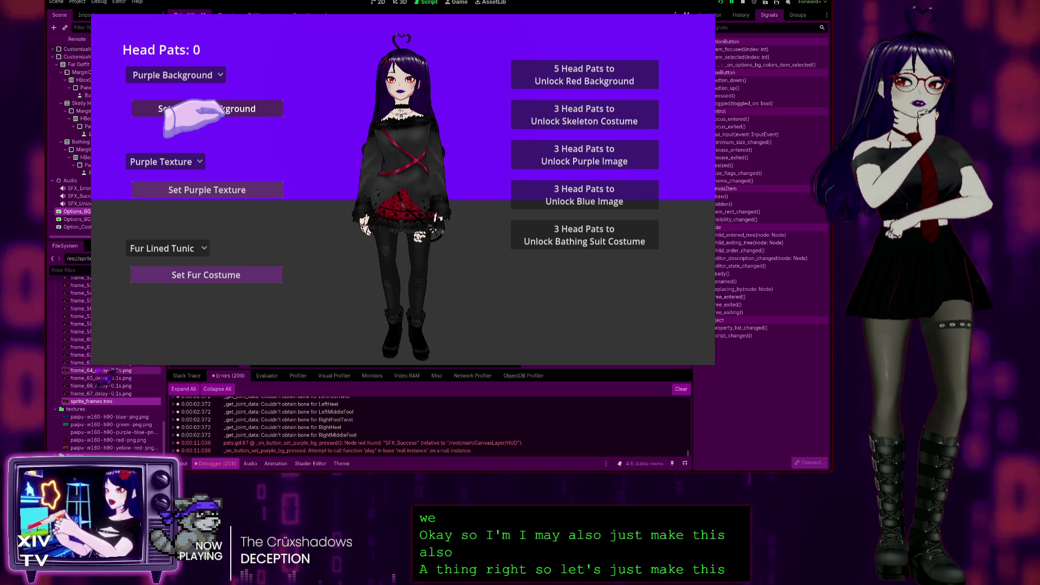
Step: Check the Options_BG_Textures and Option_Costumes nodes, then stop and relaunch the game with F5
click(76, 219)
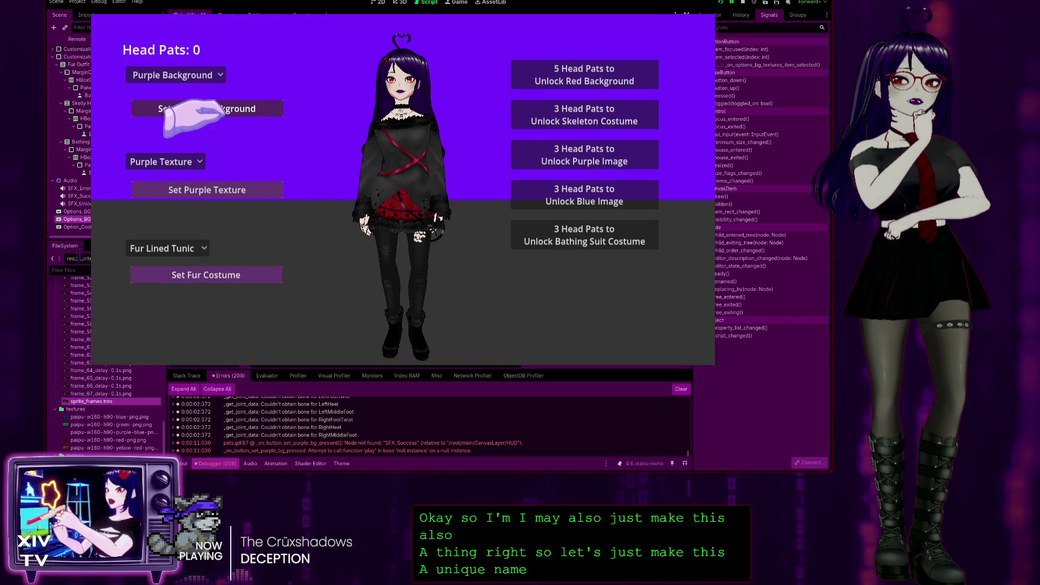
click(75, 226)
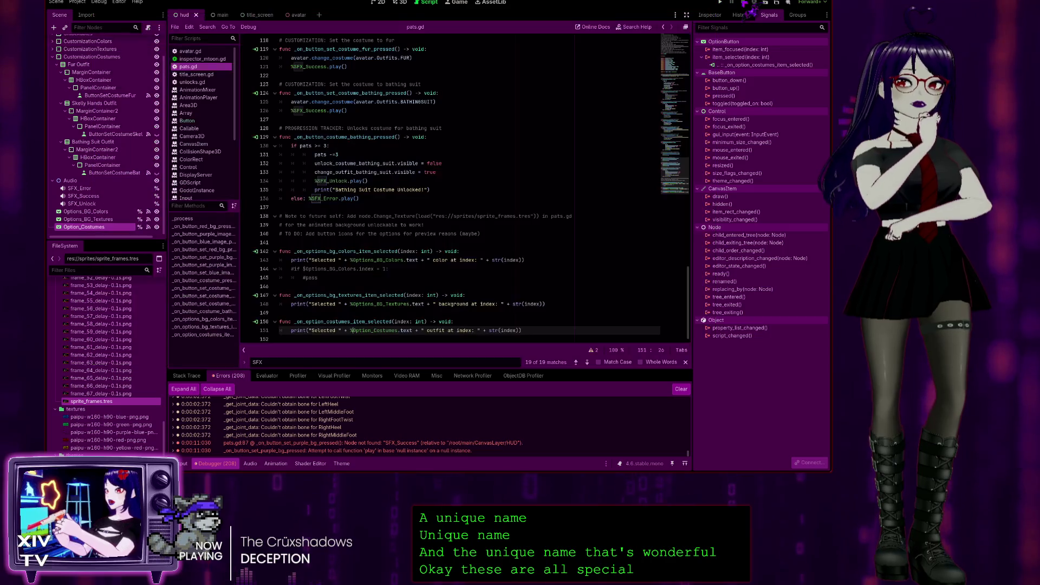
click(742, 3)
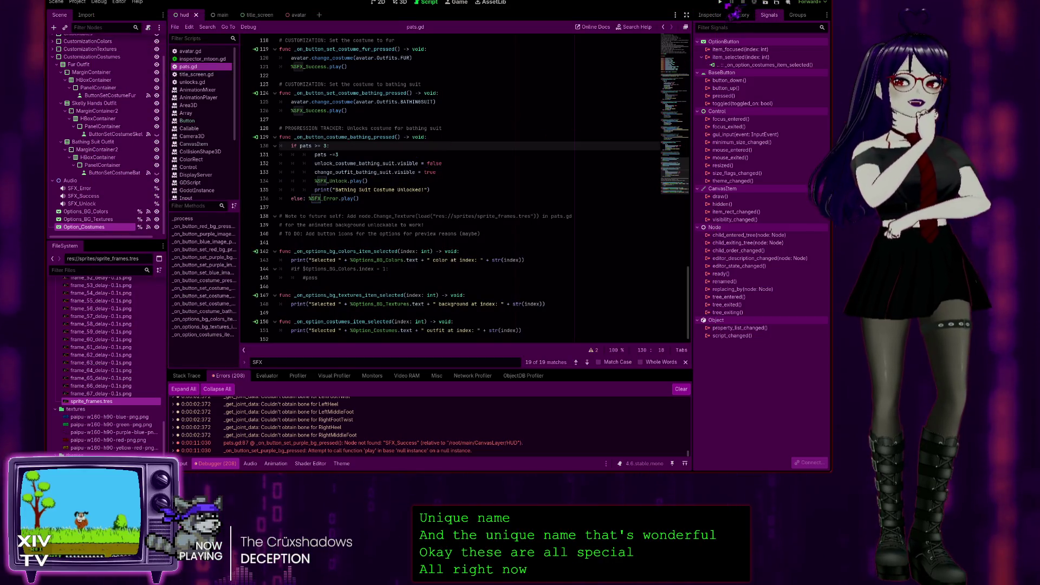
key(F5)
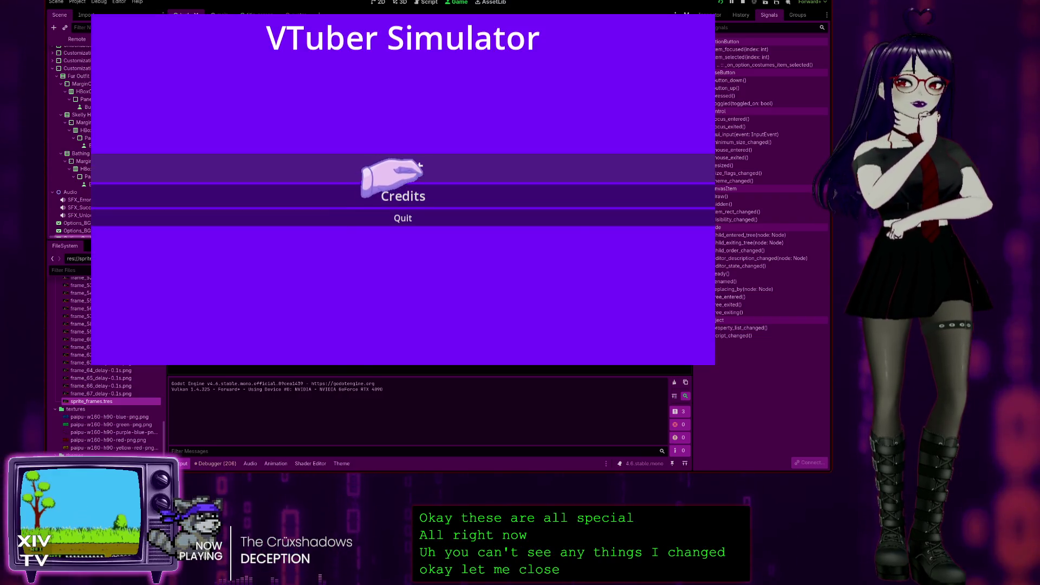
Step: Start the game, apply the purple texture and fur costume, and pat the head repeatedly
click(391, 174)
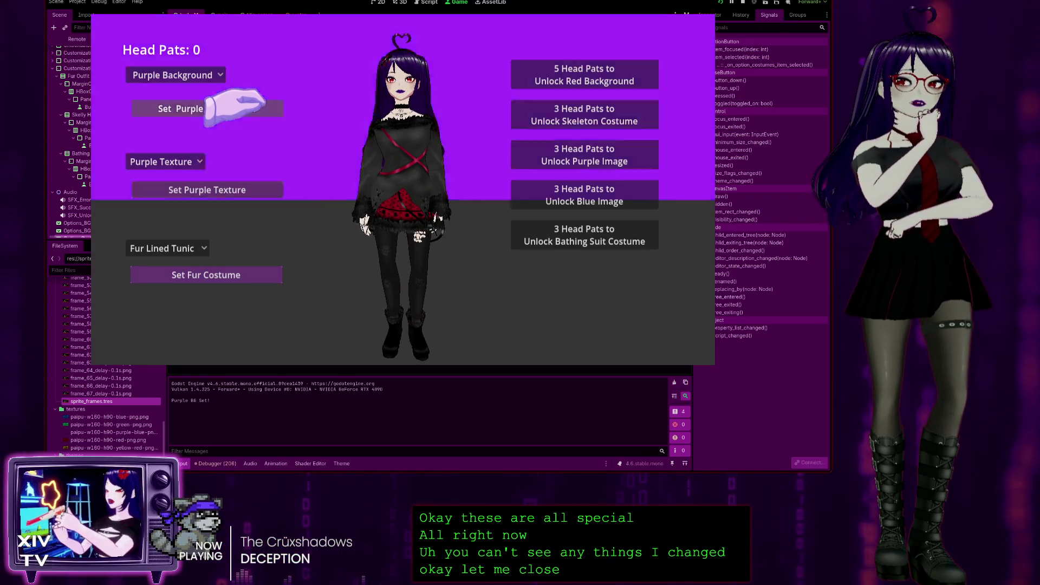
click(244, 187)
click(214, 274)
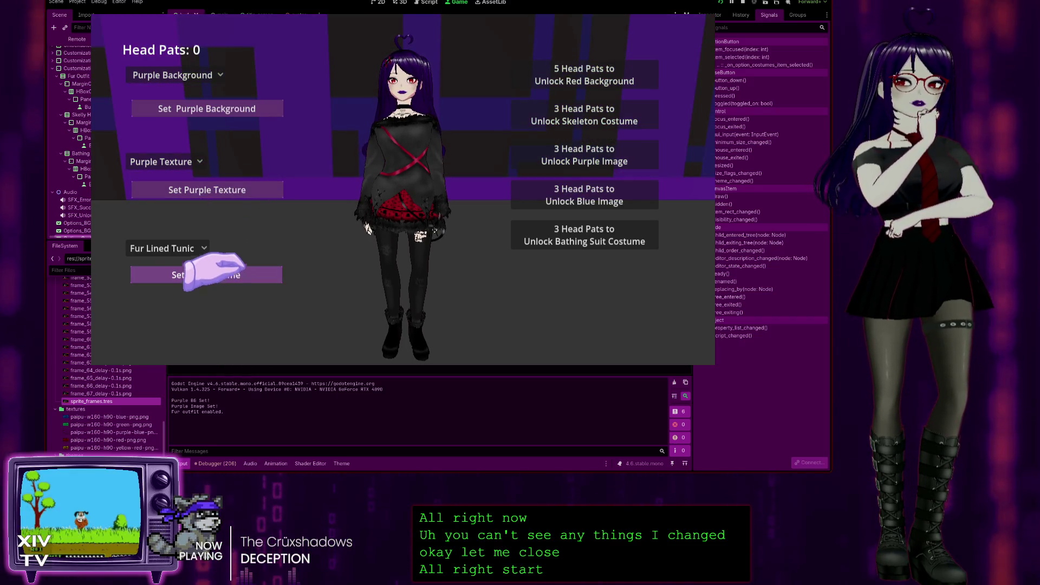
click(392, 59)
click(393, 59)
click(393, 59)
click(392, 58)
click(392, 57)
double_click(392, 57)
triple_click(392, 57)
double_click(393, 57)
triple_click(393, 57)
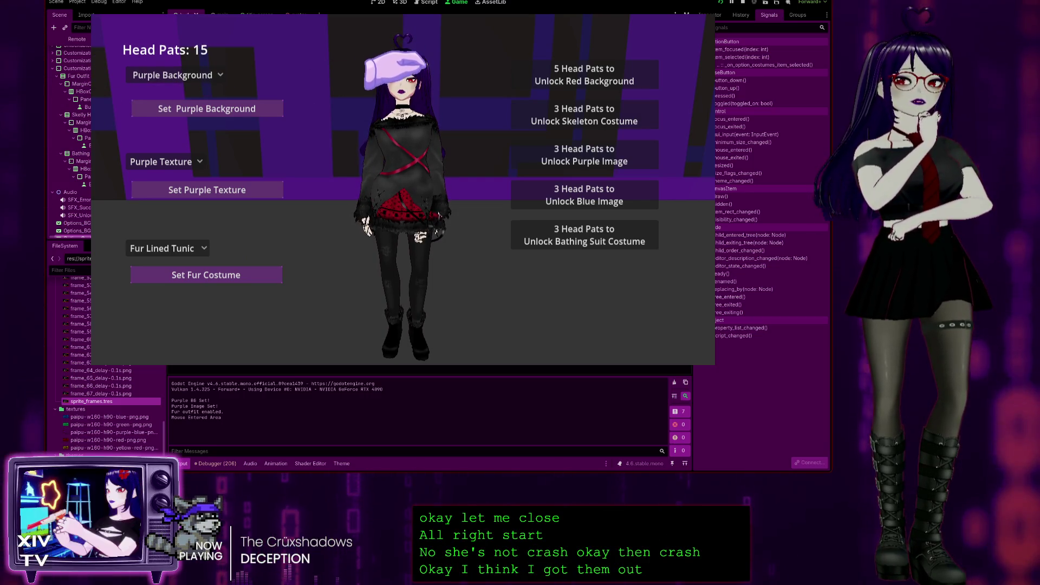
Step: Unlock the red background, bathing suit, purple and blue images, and skeleton costume with head pats
click(561, 75)
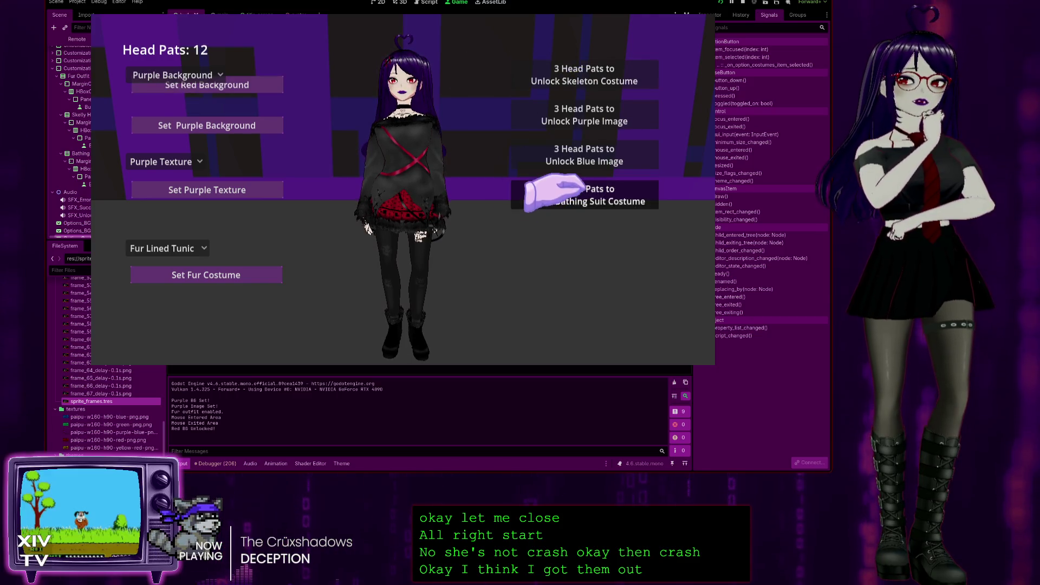
click(542, 192)
click(565, 159)
click(561, 118)
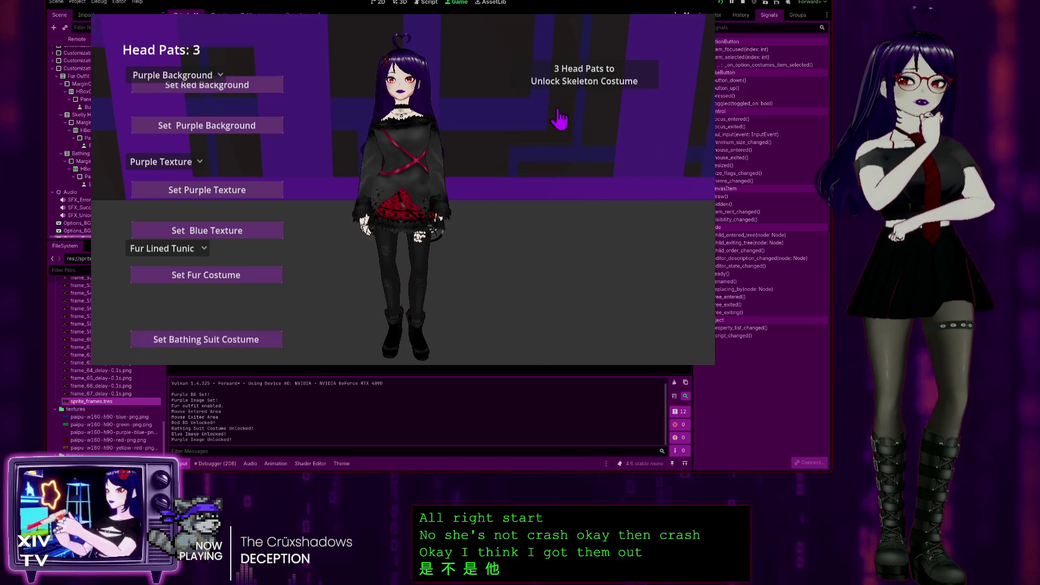
click(558, 79)
Step: Try the bathing suit, skeleton and fur outfits and blue, purple and red backgrounds, then quit
click(227, 348)
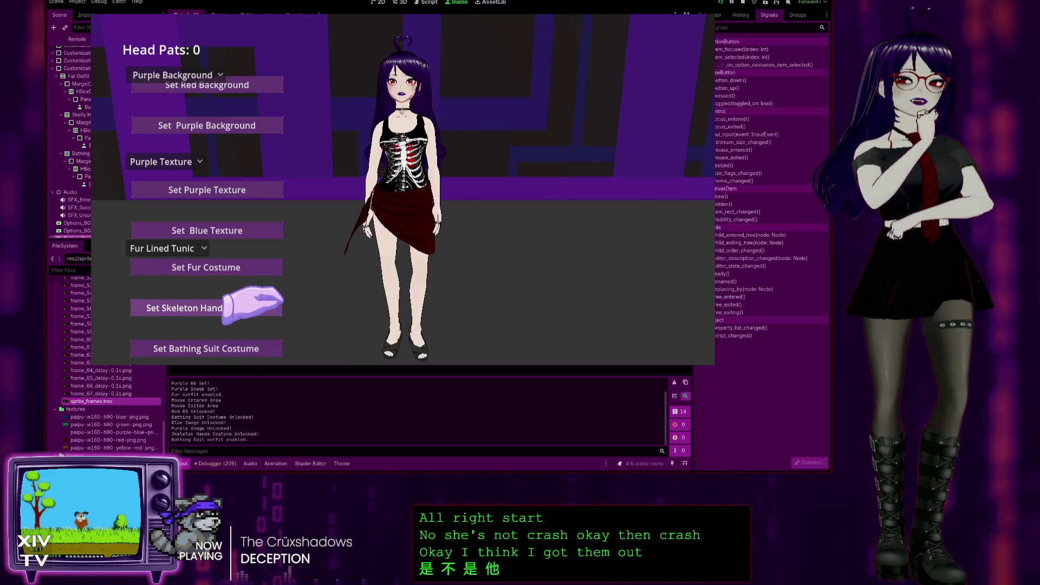
click(247, 303)
click(233, 267)
click(249, 231)
click(254, 189)
click(265, 126)
click(260, 85)
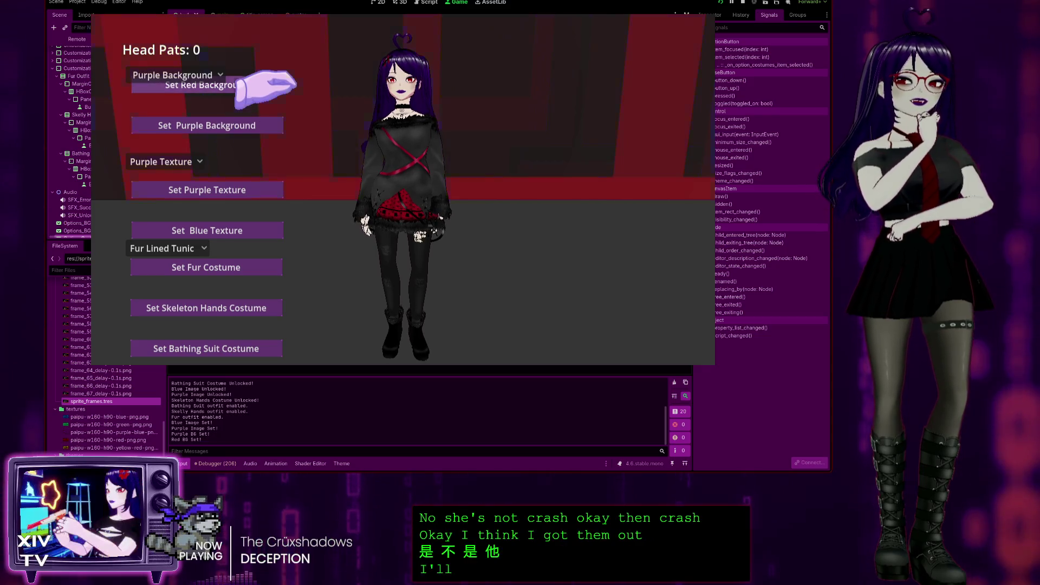
key(Escape)
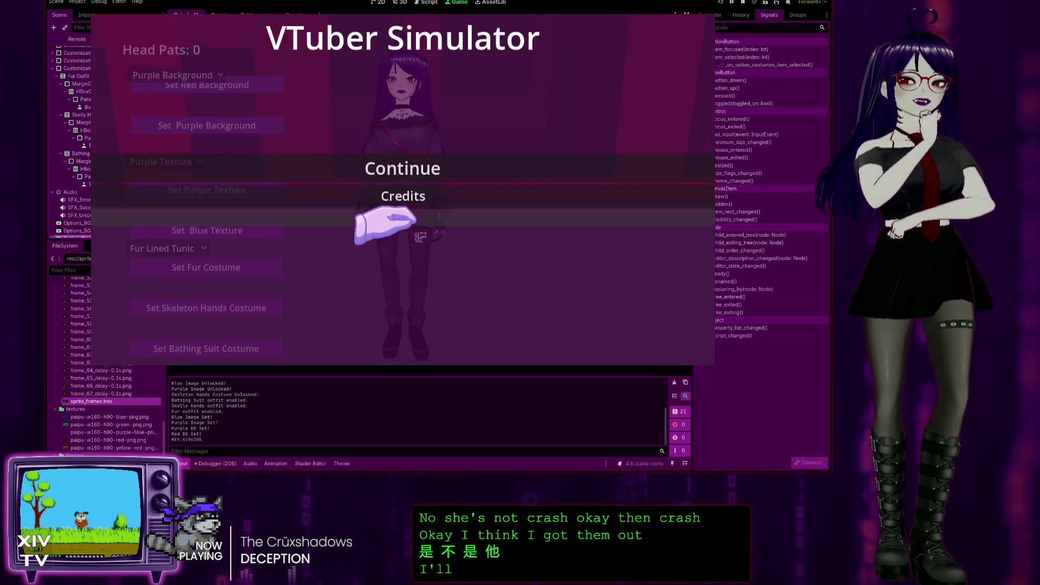
click(374, 219)
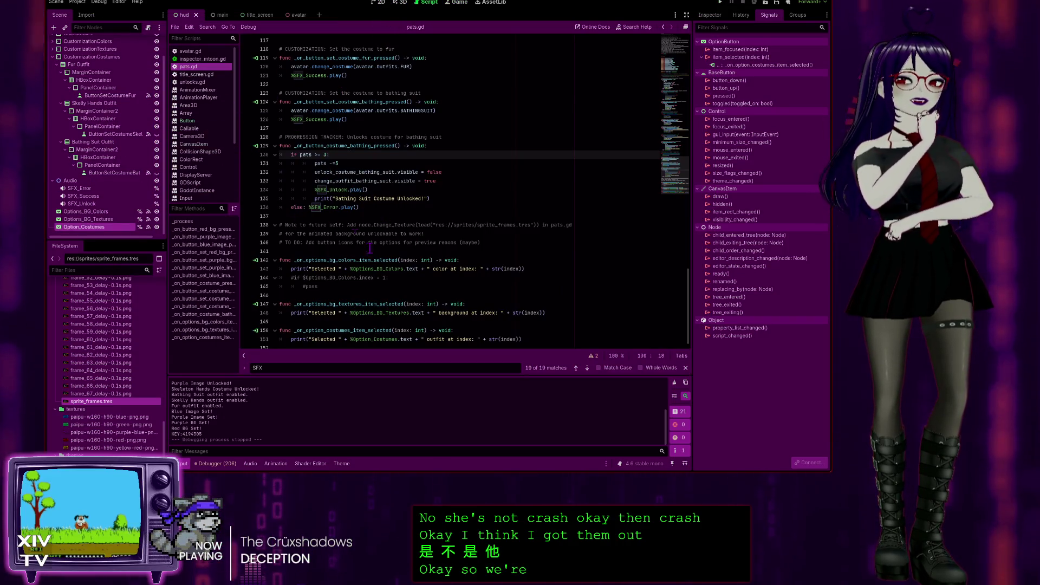
Step: Replace commented-out lines 144–145 with '# TO DO: How switch colors' surrounded by blank lines
scroll(478, 327, down, 1)
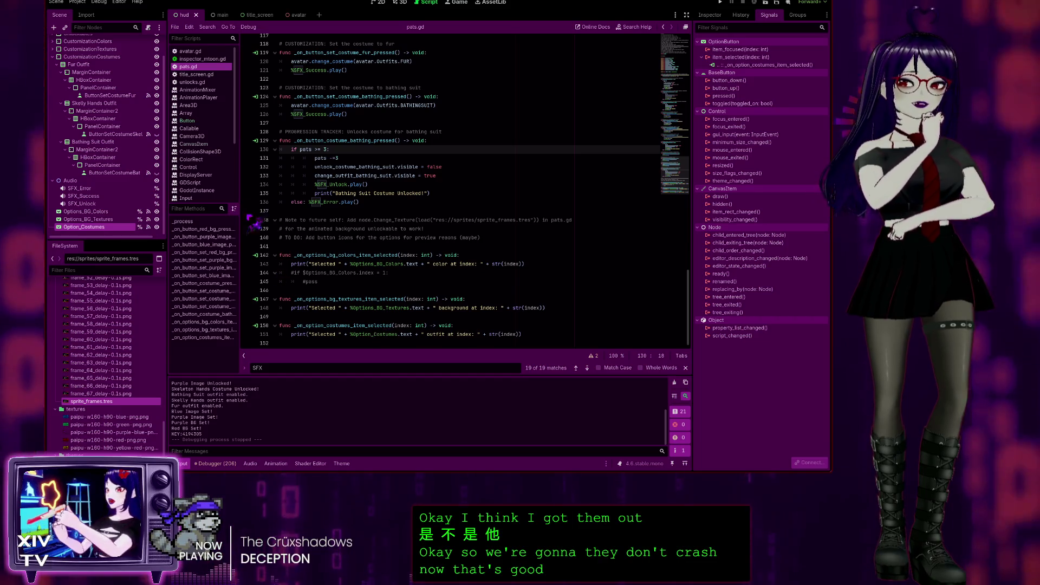
click(349, 326)
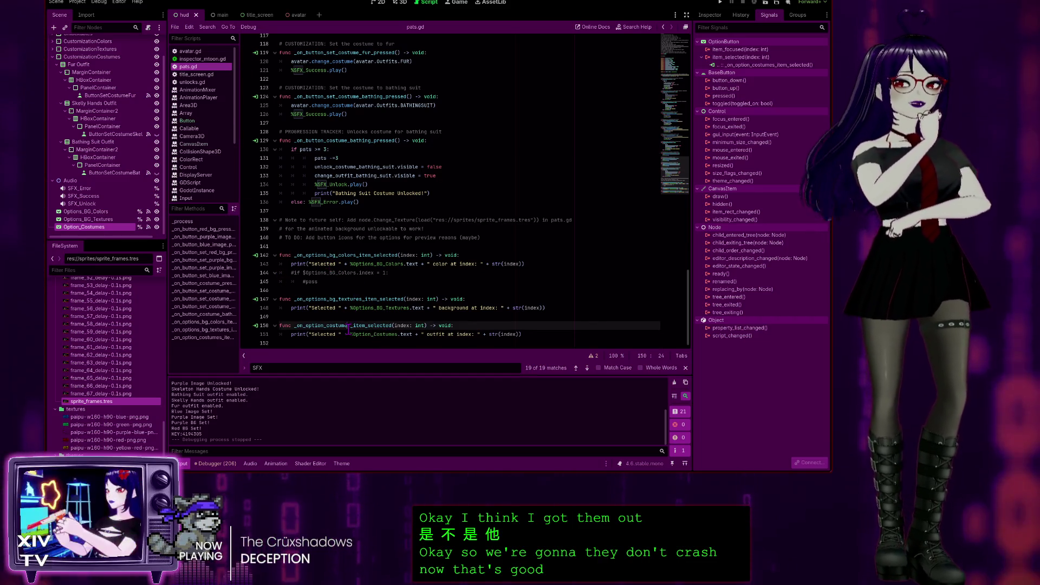
drag(350, 280, 289, 274)
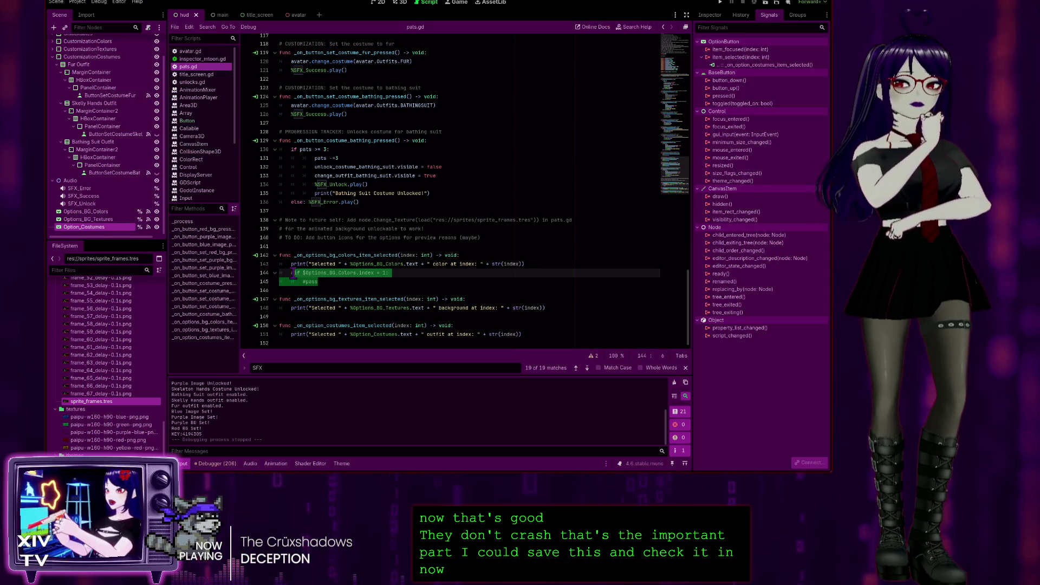
text(# TO)
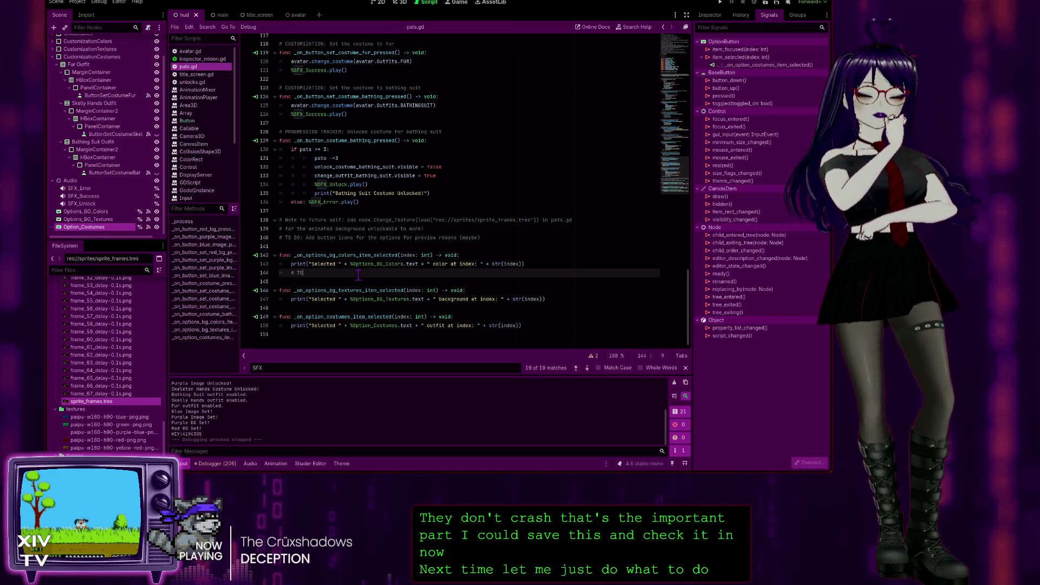
text( DO: )
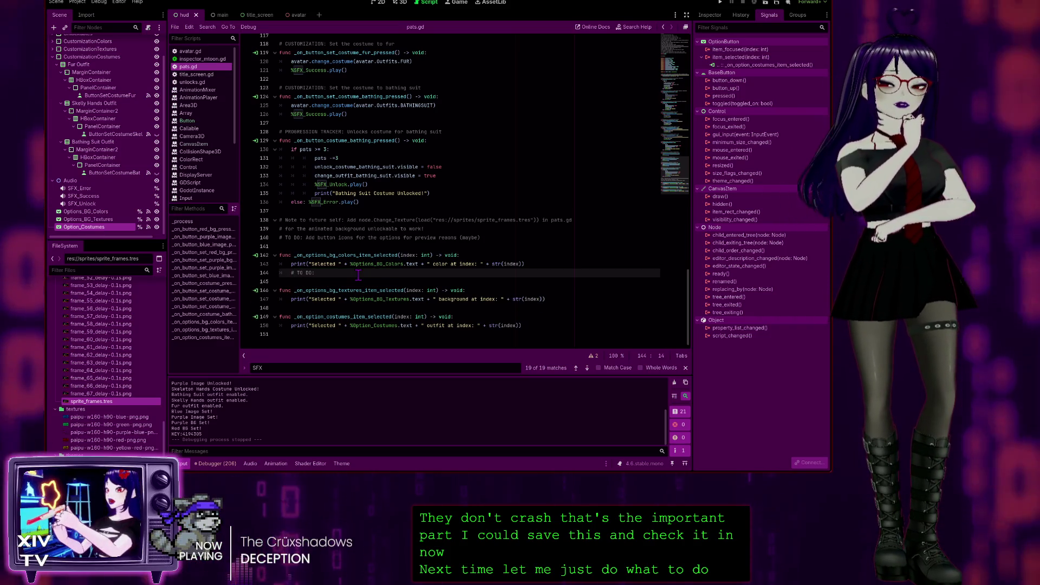
text(How)
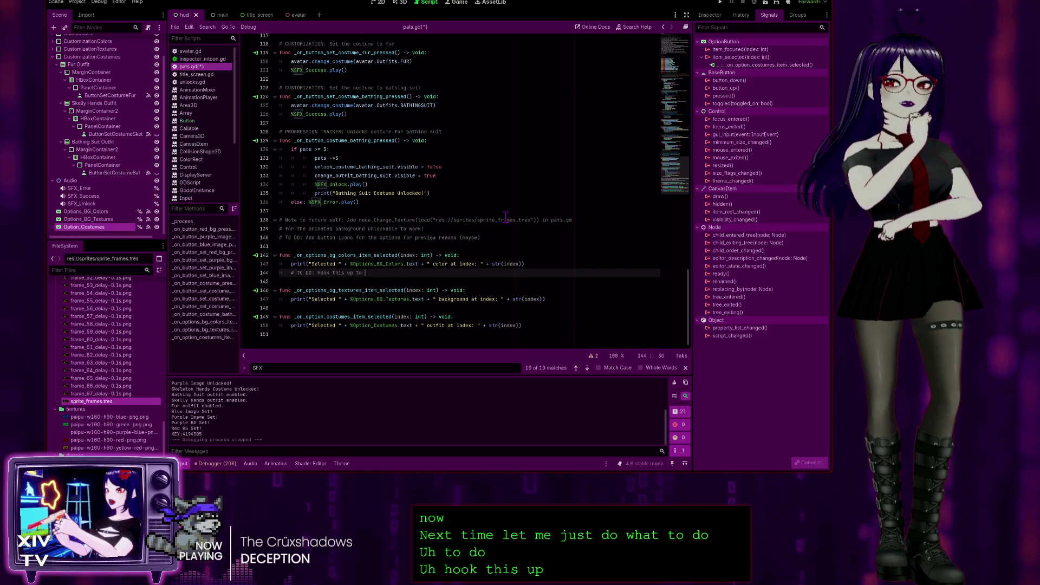
text( switch)
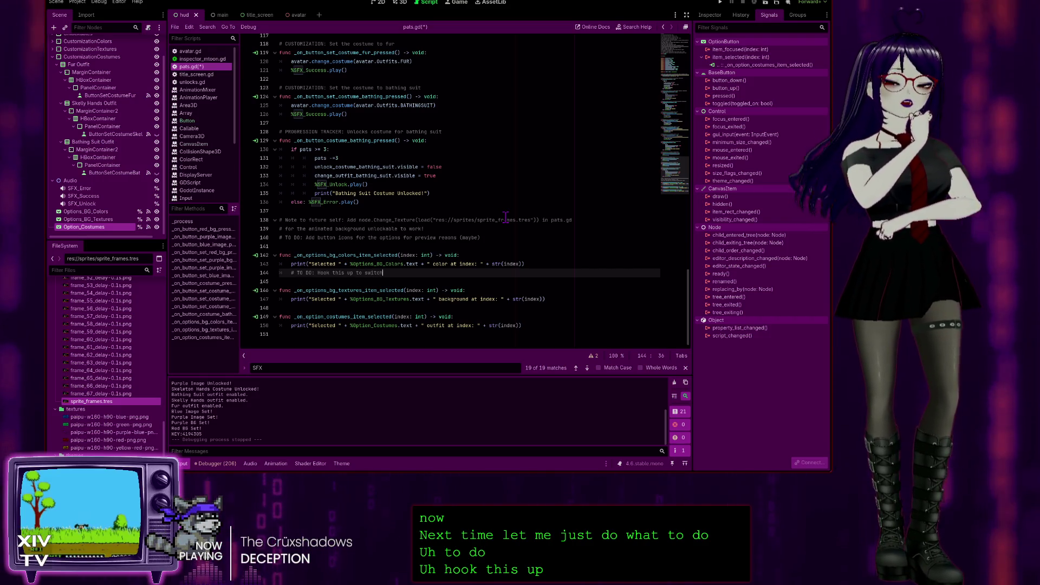
text( co)
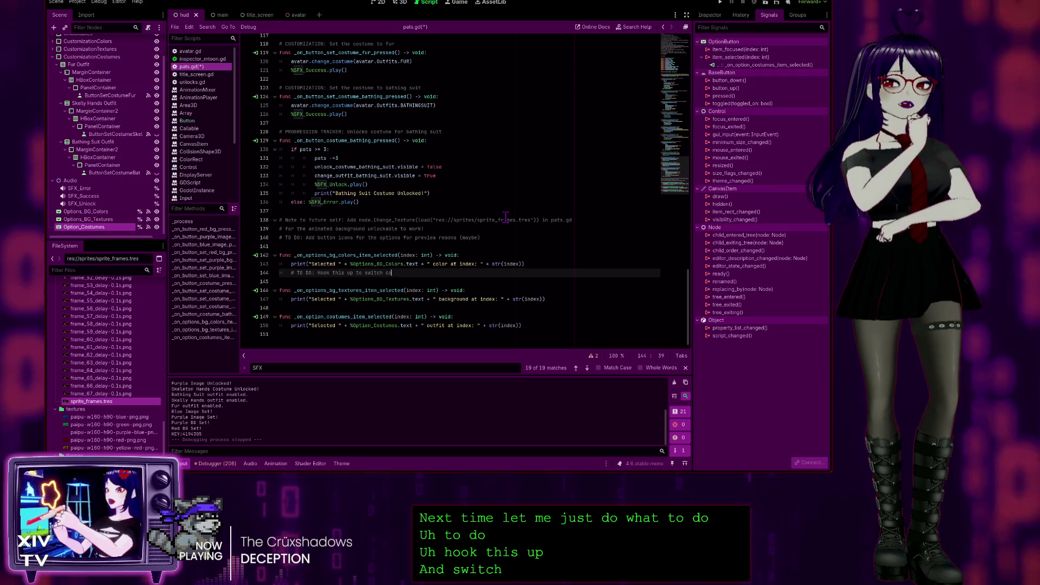
text(lors)
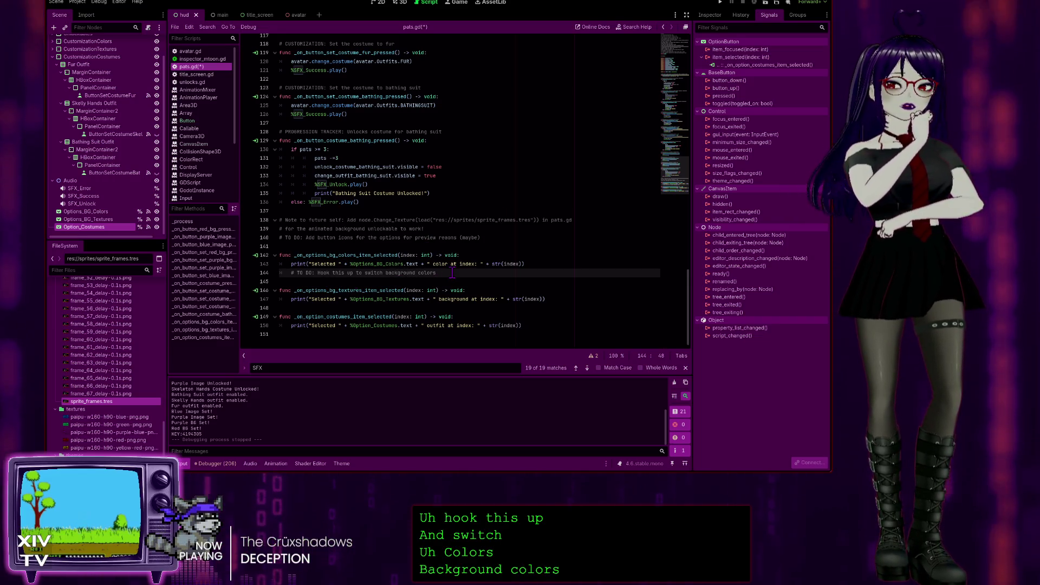
click(439, 272)
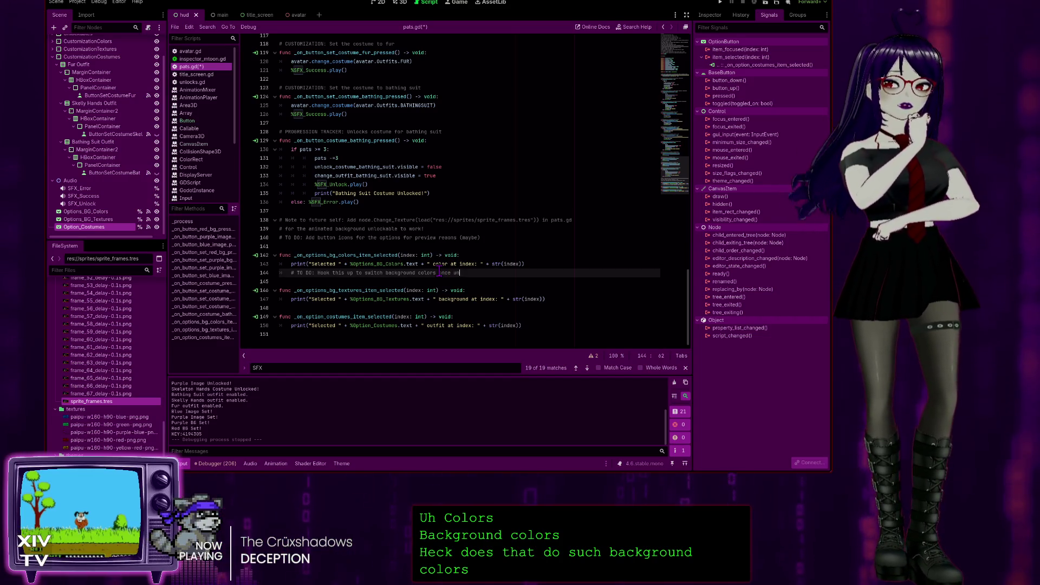
text(lo)
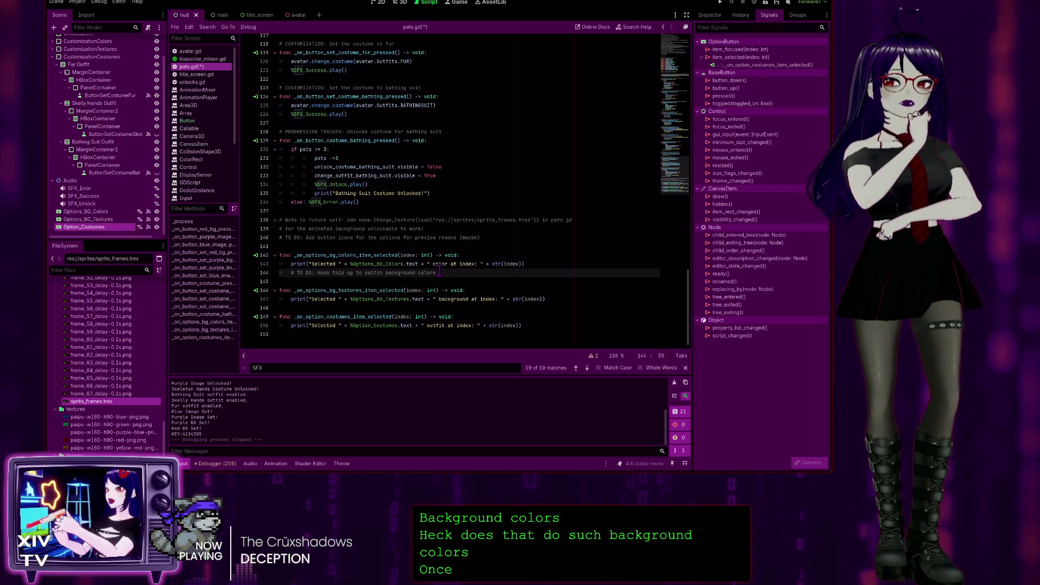
key(Return)
key(Up)
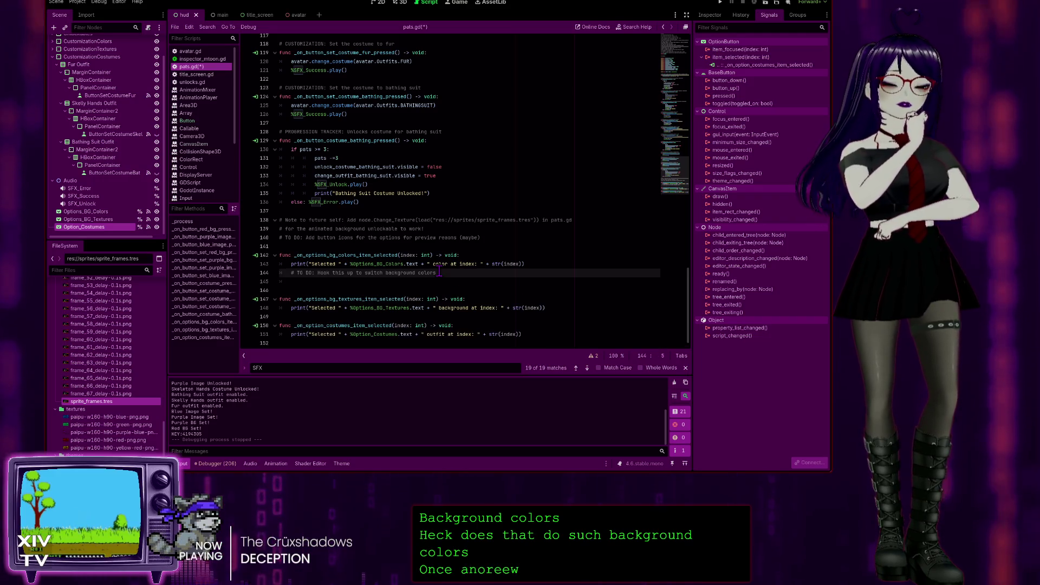
key(Return)
Step: Add a second 'TO DO:' comment line above and remove the extra empty line
key(Up)
text(TO)
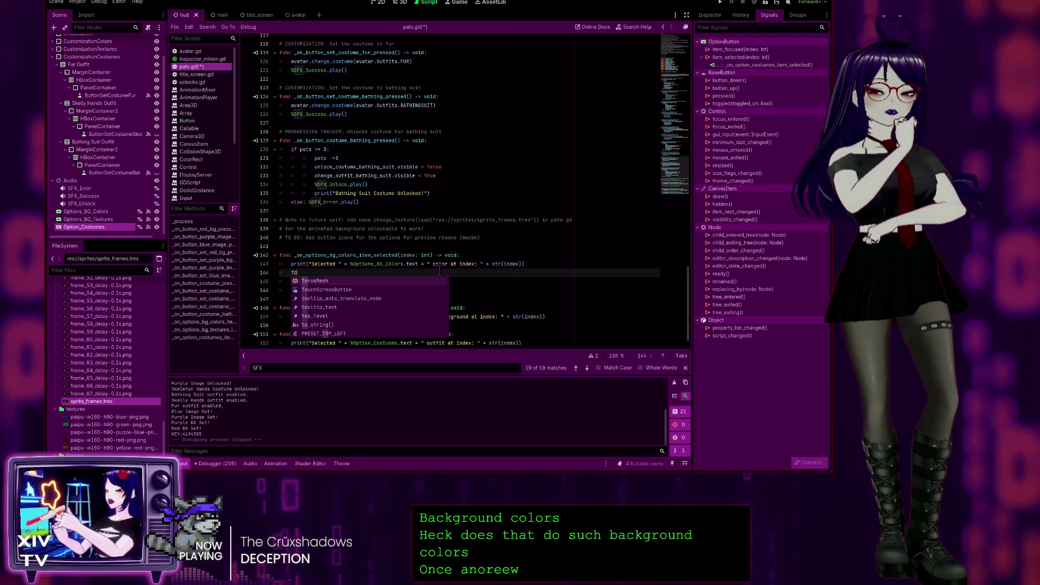
text( DO:)
key(Left)
key(Left)
key(Left)
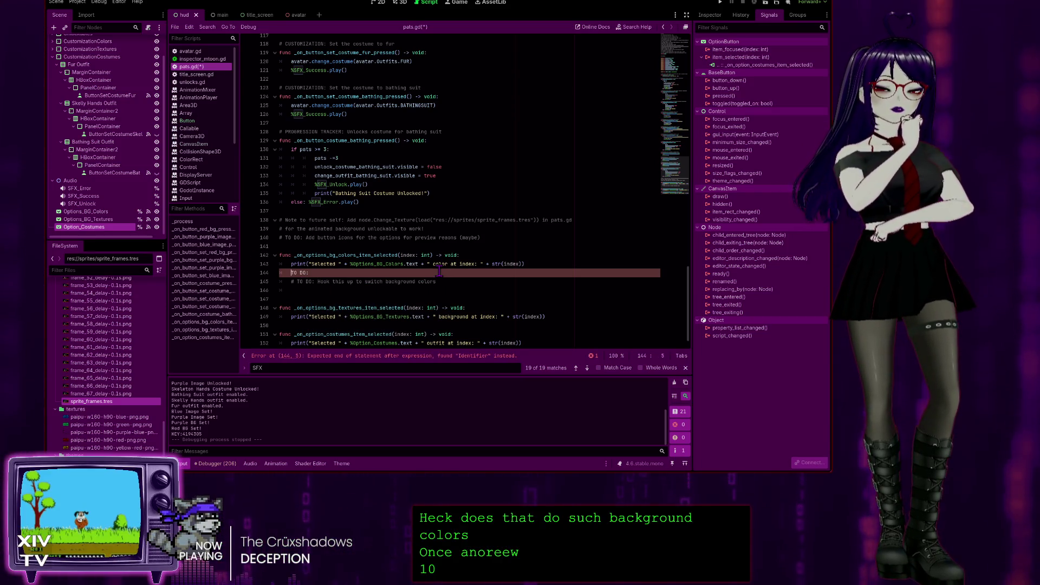
key(End)
click(322, 291)
key(BackSpace)
key(BackSpace)
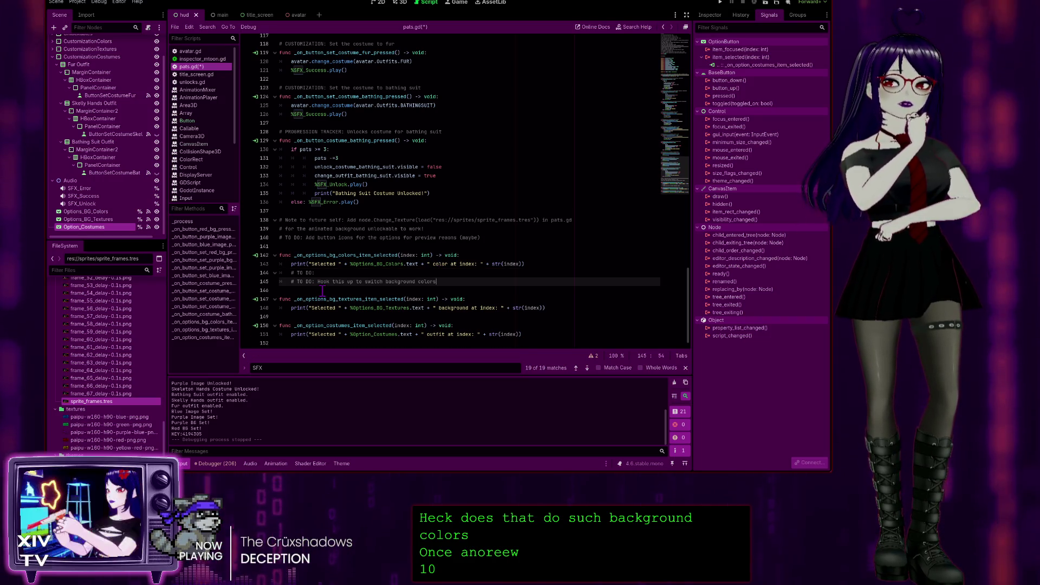
key(Up)
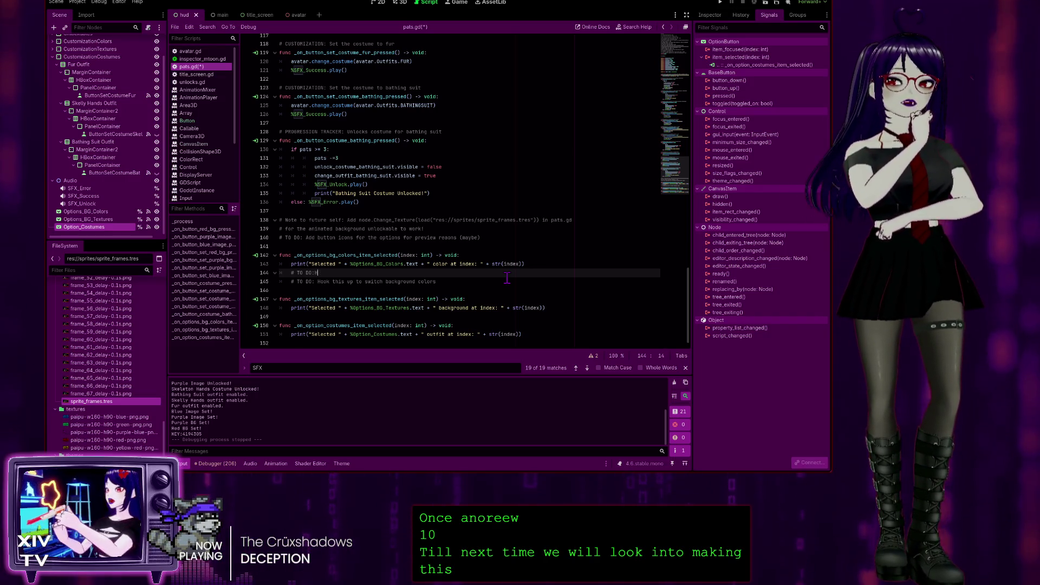
Step: Write 'Hide item index if not unlocked' and finish the switching note with 'item is selected'
text(Show)
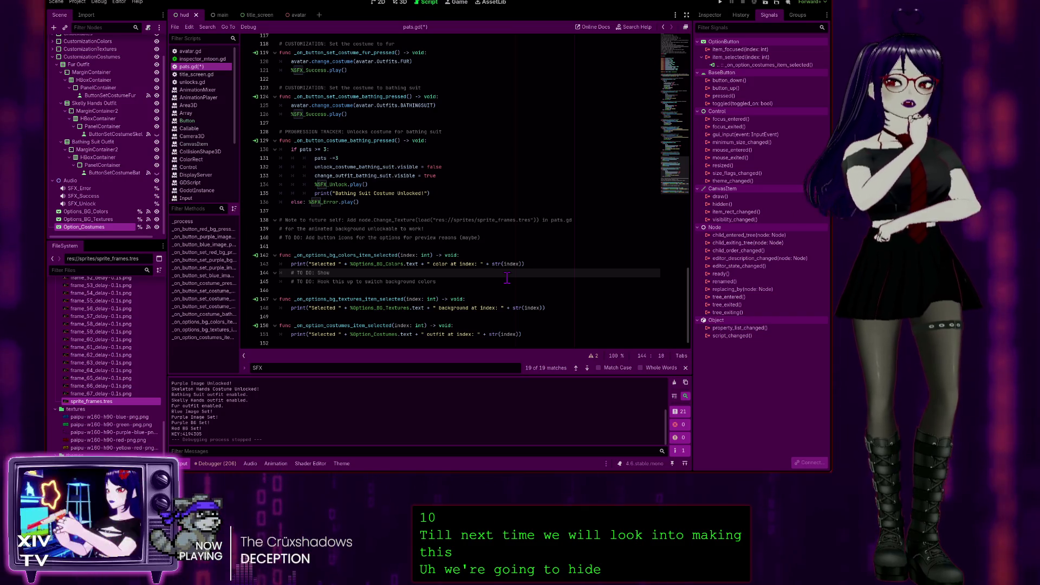
key(BackSpace)
key(BackSpace)
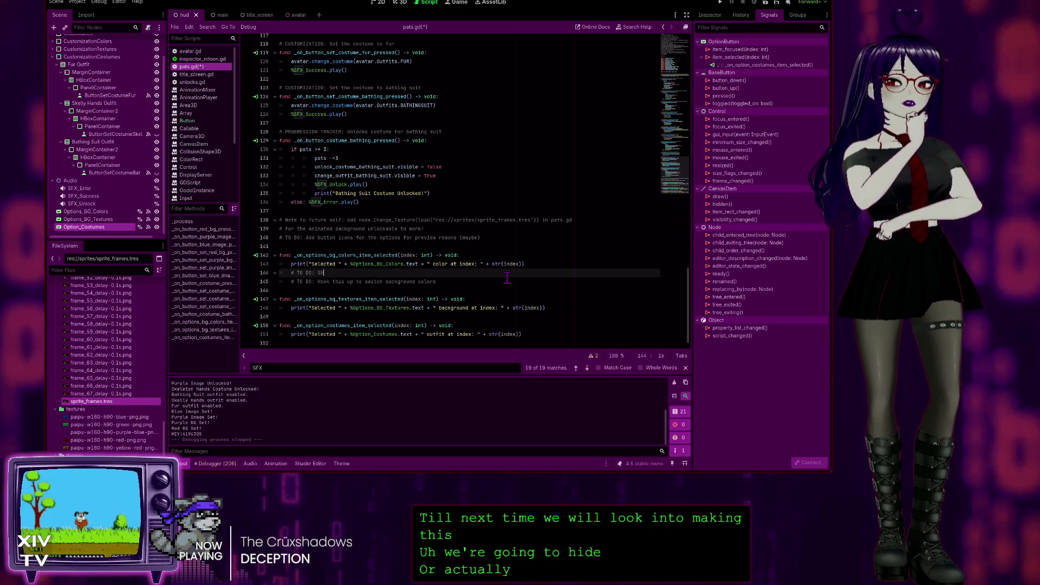
key(BackSpace)
key(BackSpace)
text(Hide )
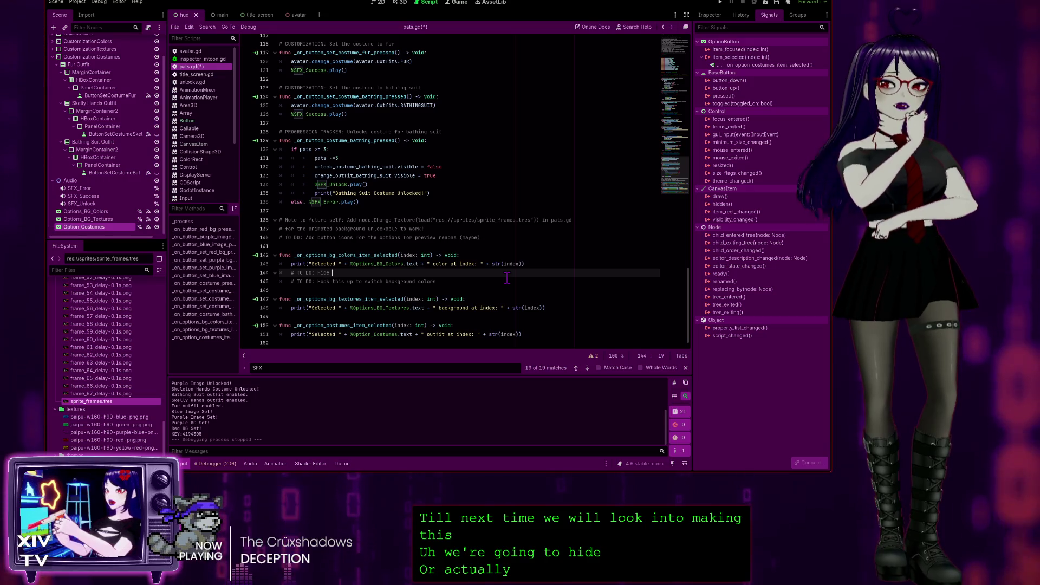
text(index if n)
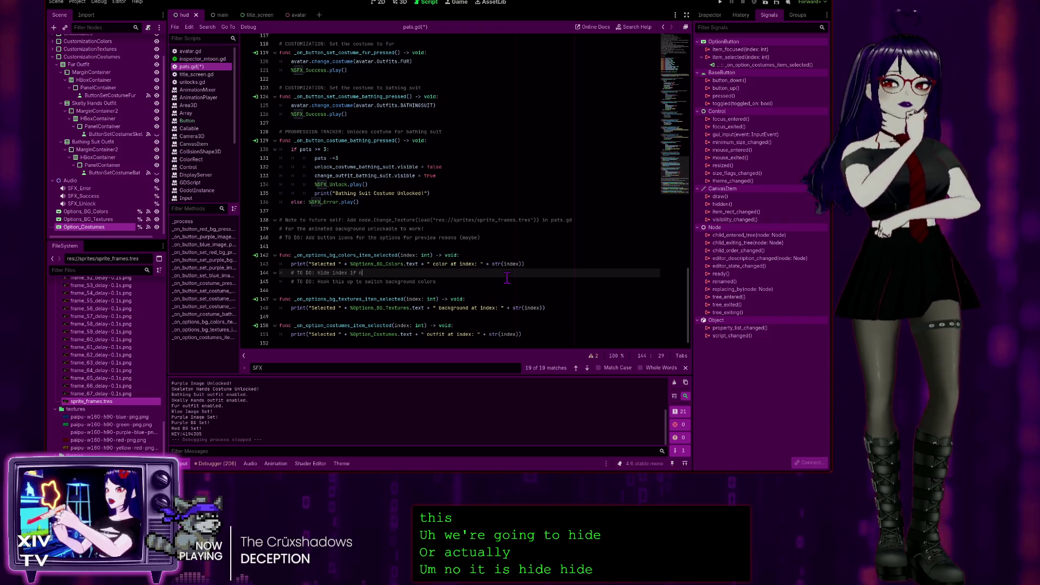
text(ot un)
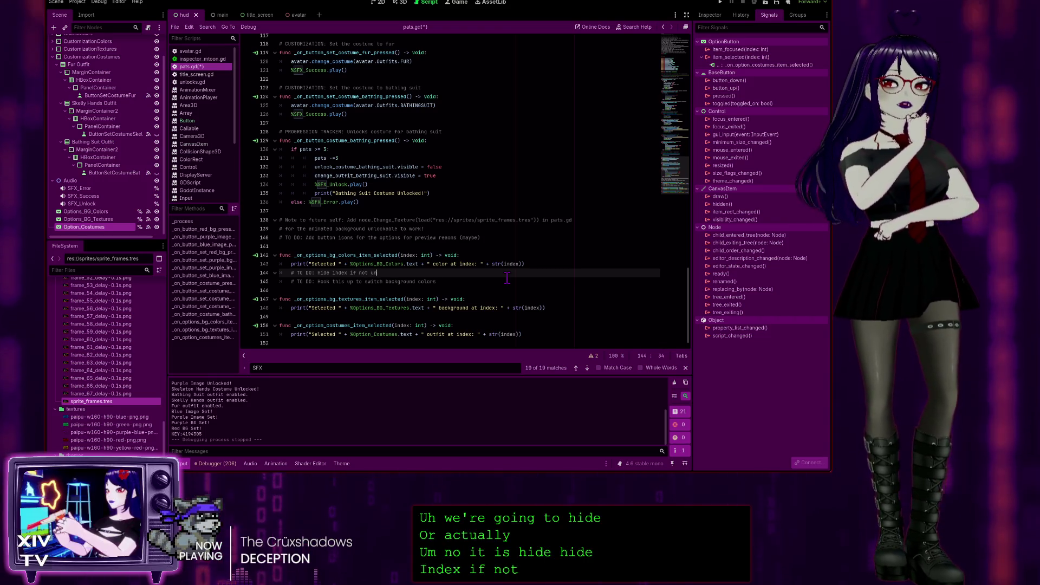
text(locked in )
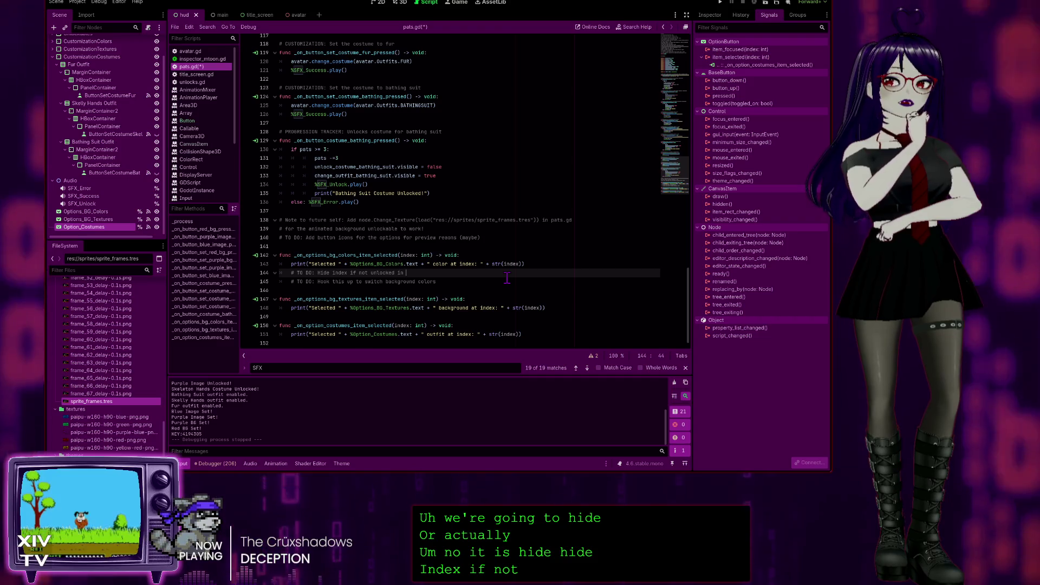
text(progression list)
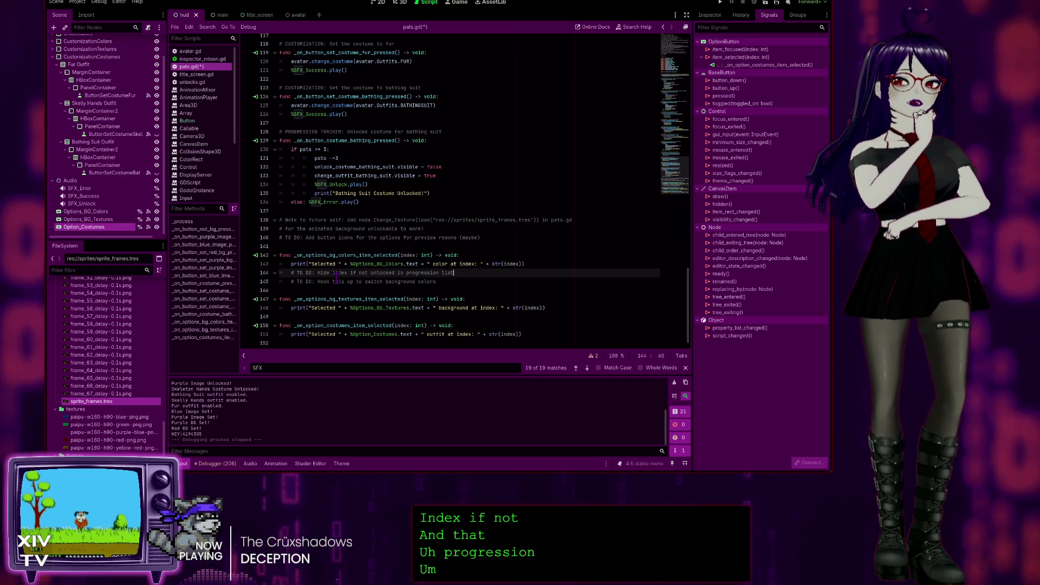
click(333, 272)
text(item)
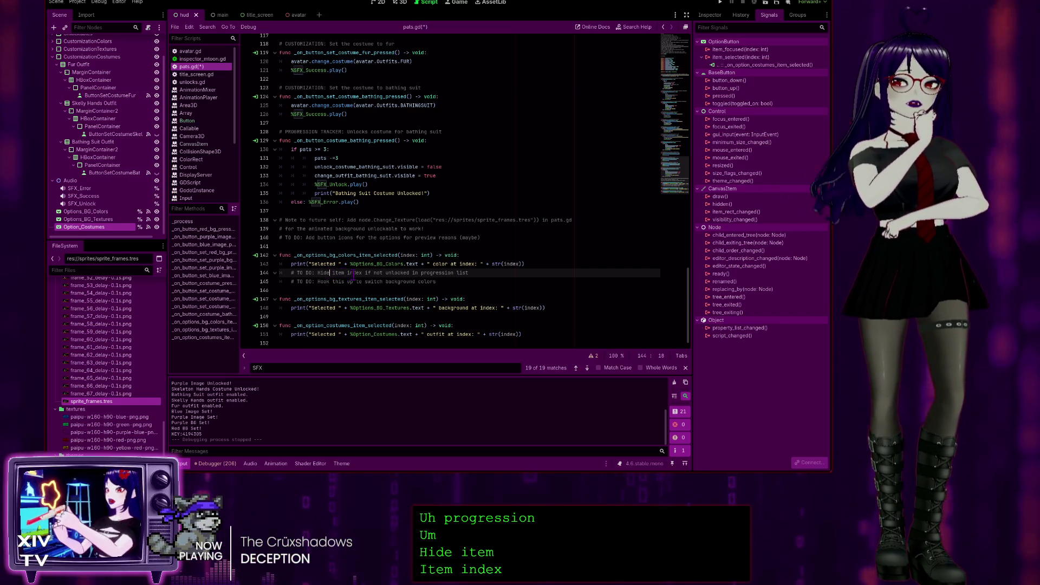
key(End)
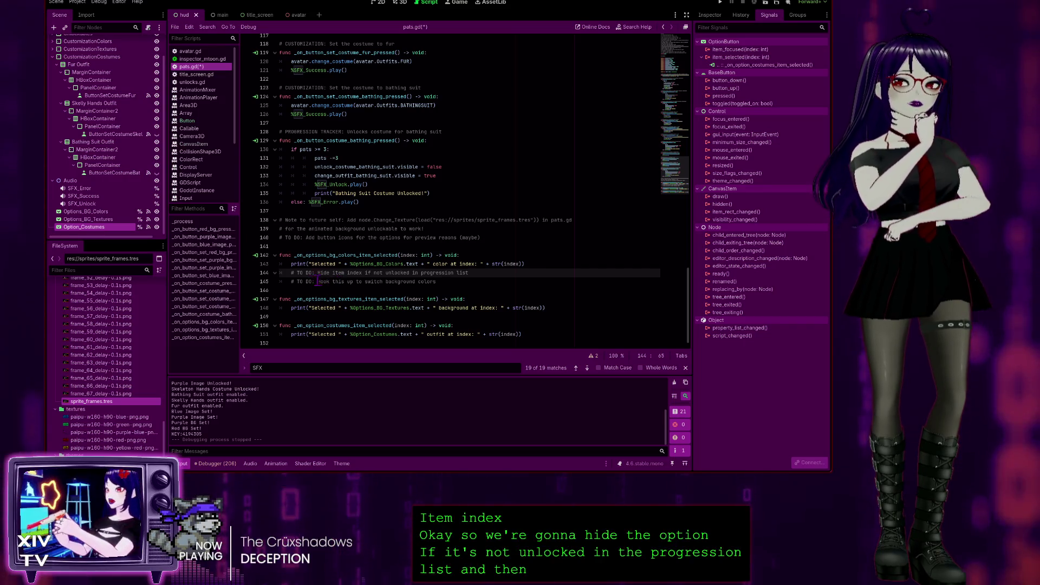
click(465, 283)
text(when)
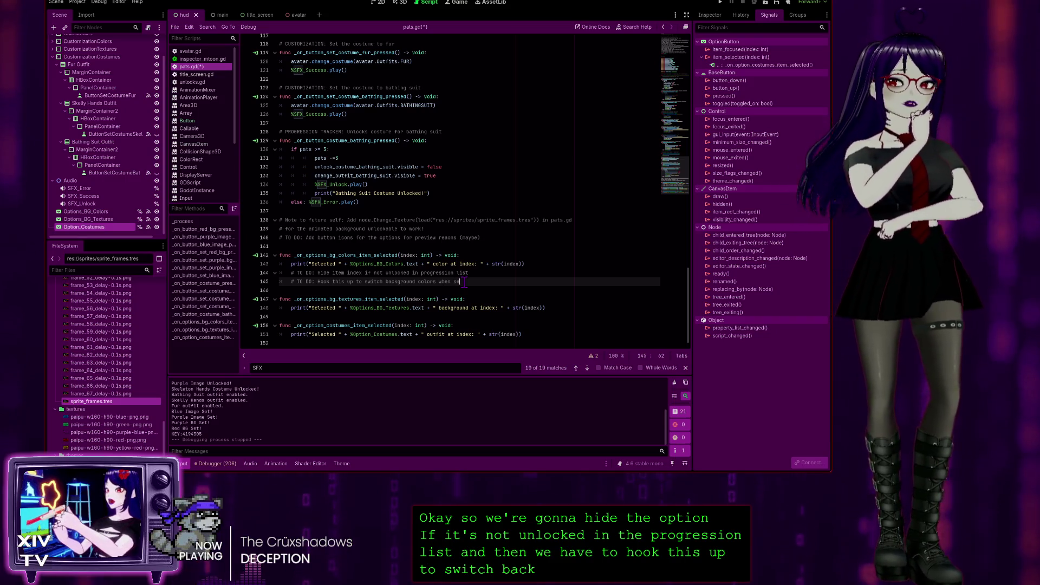
text(item is se)
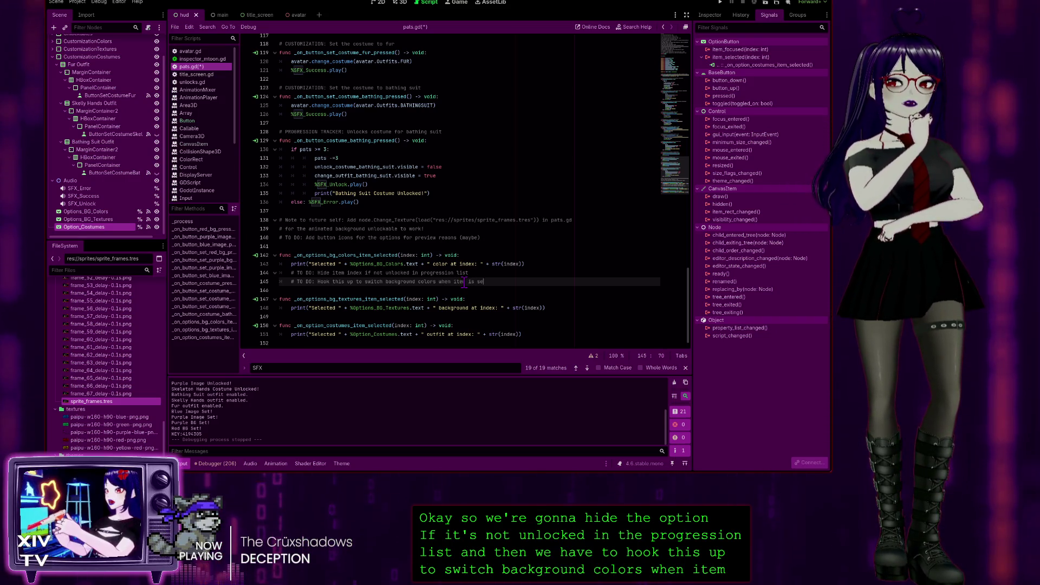
text(lected)
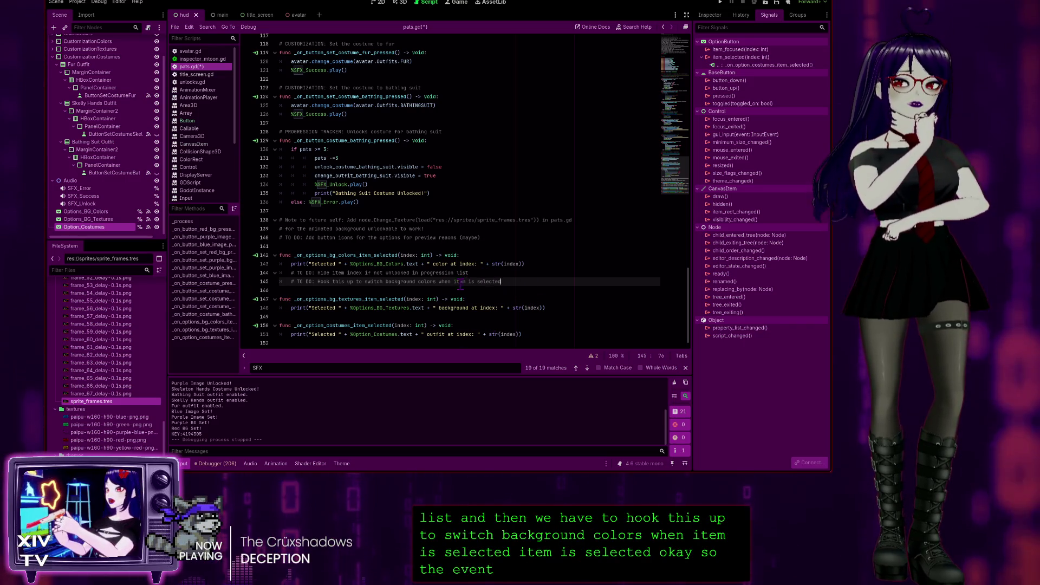
Step: Copy both TO DO lines into the textures and costumes item_selected handlers, each followed by a blank line
drag(496, 283, 212, 271)
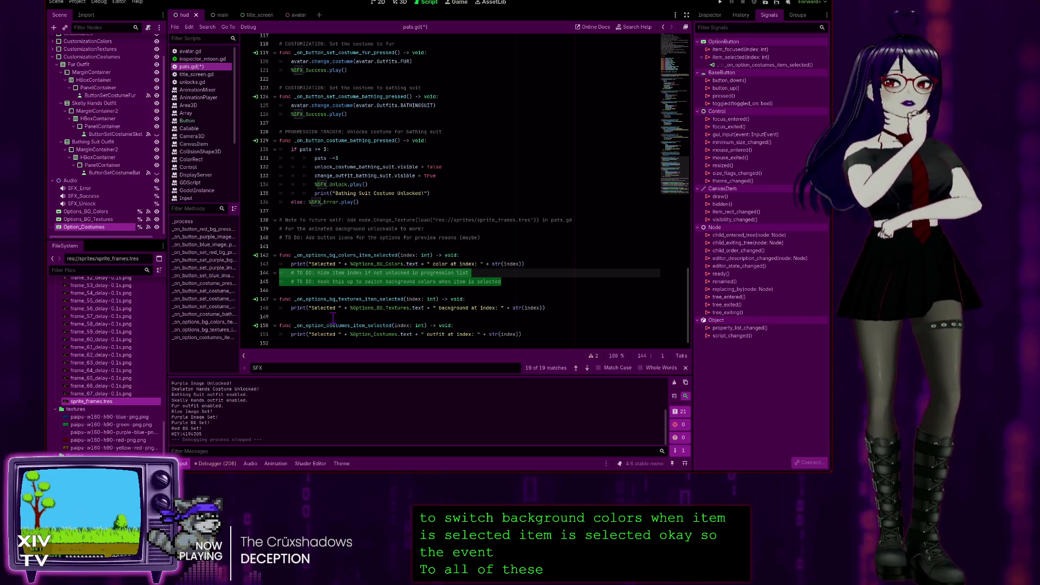
key(ctrl+c)
click(388, 317)
key(ctrl+v)
key(Return)
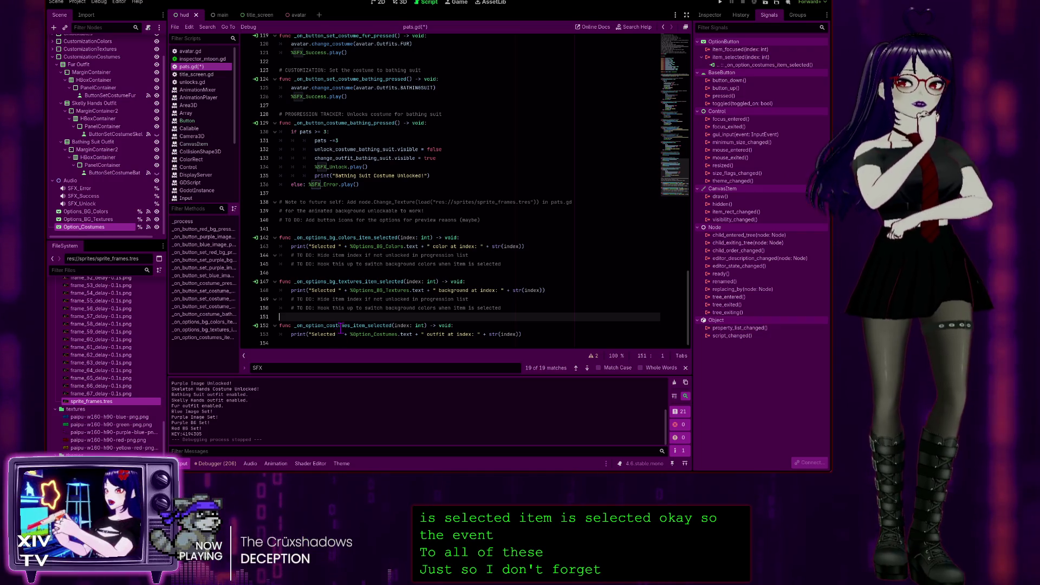
click(436, 342)
key(ctrl+v)
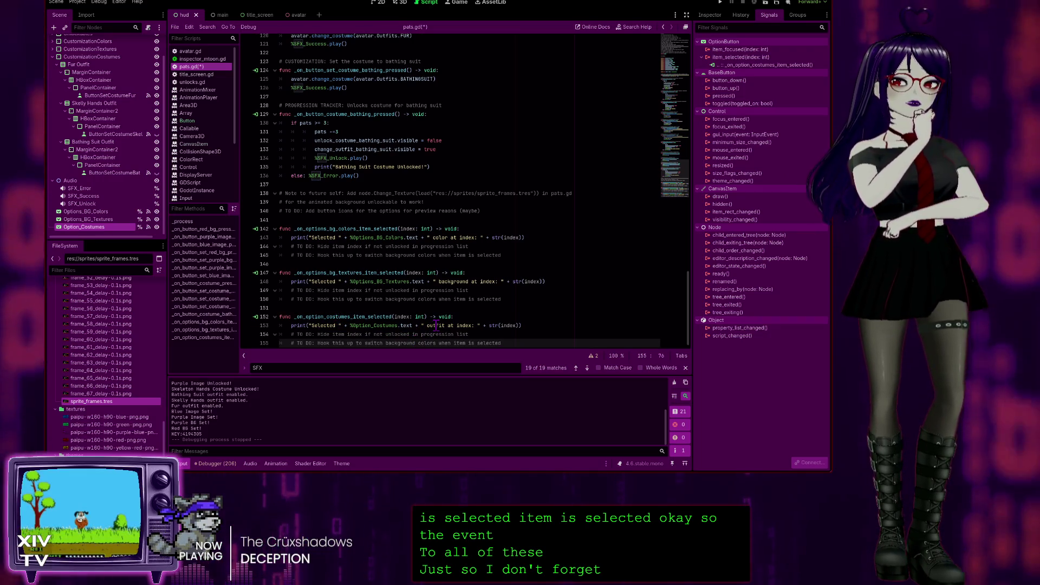
key(Return)
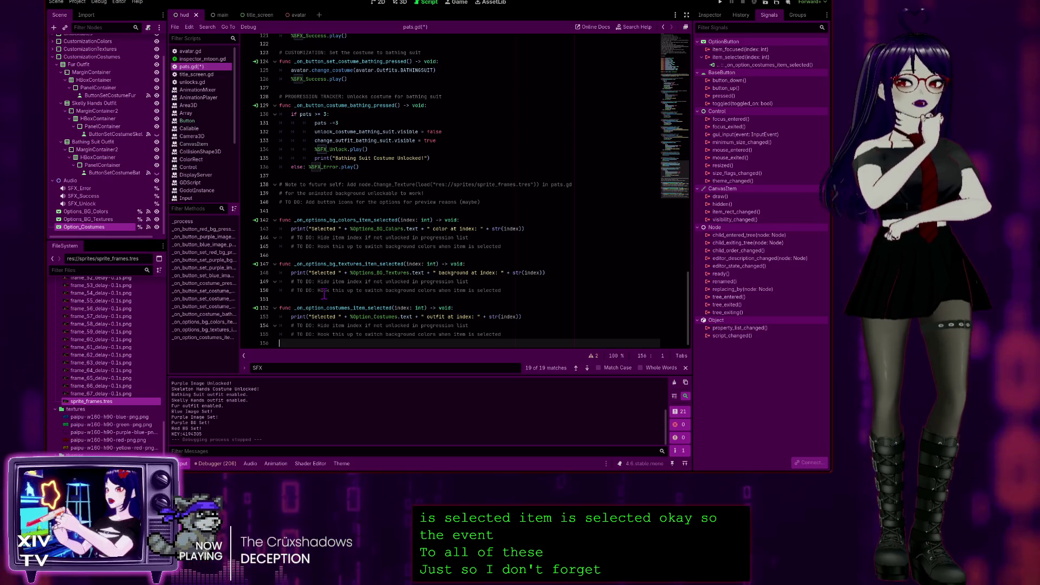
click(487, 255)
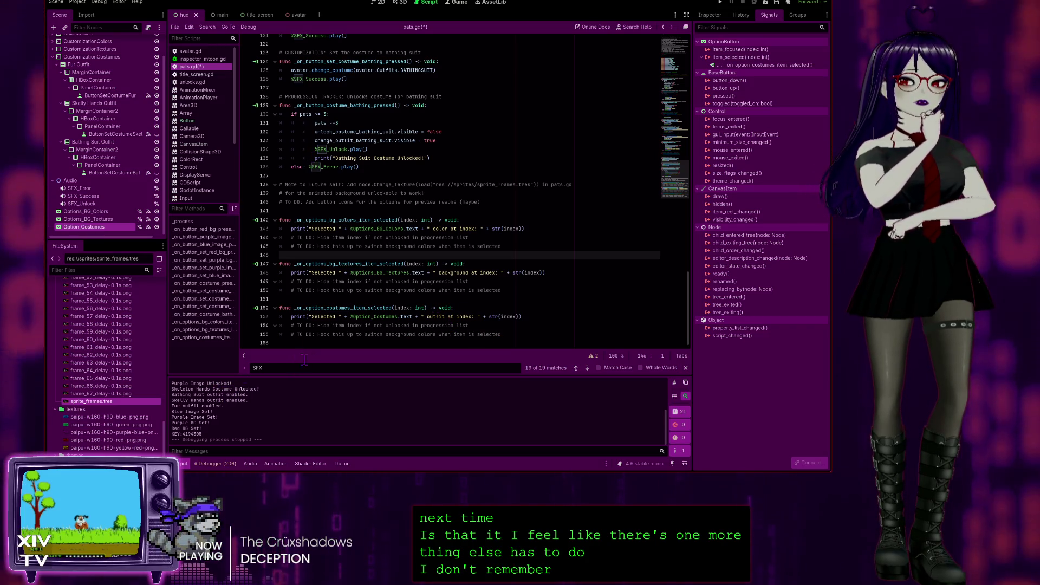
Step: Add '# Clean up unused buttons after adding selection functionality to options dropdown' to the TO DO list and save pats.gd
scroll(410, 142, up, 20)
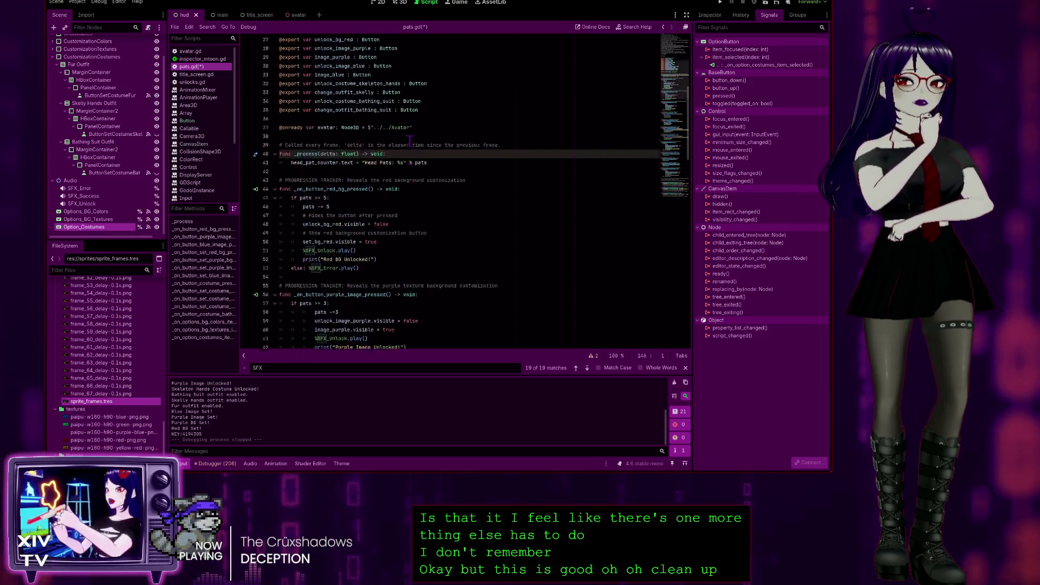
scroll(409, 142, up, 8)
click(499, 193)
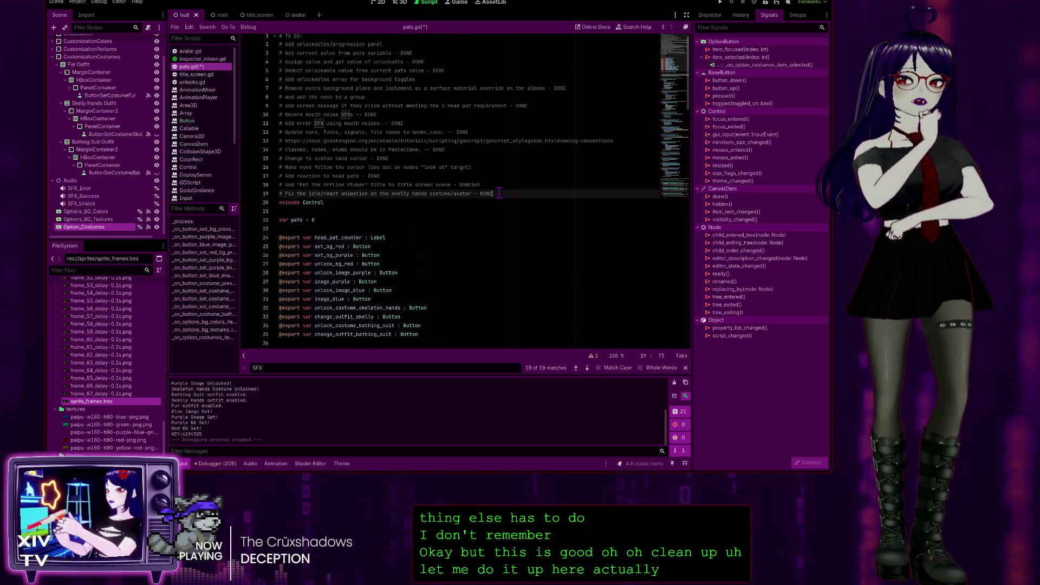
key(Return)
text(# )
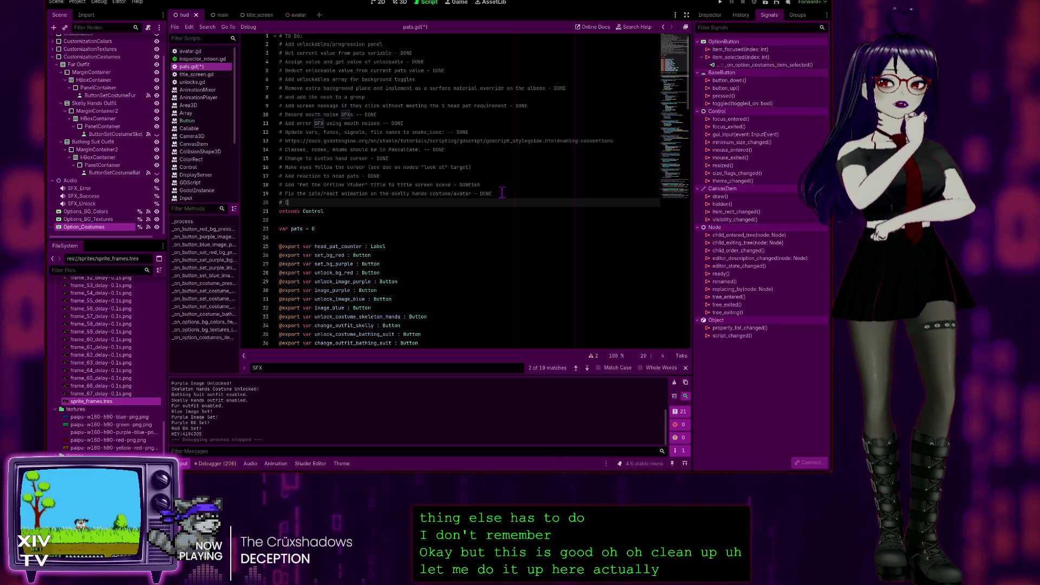
text(Clean up)
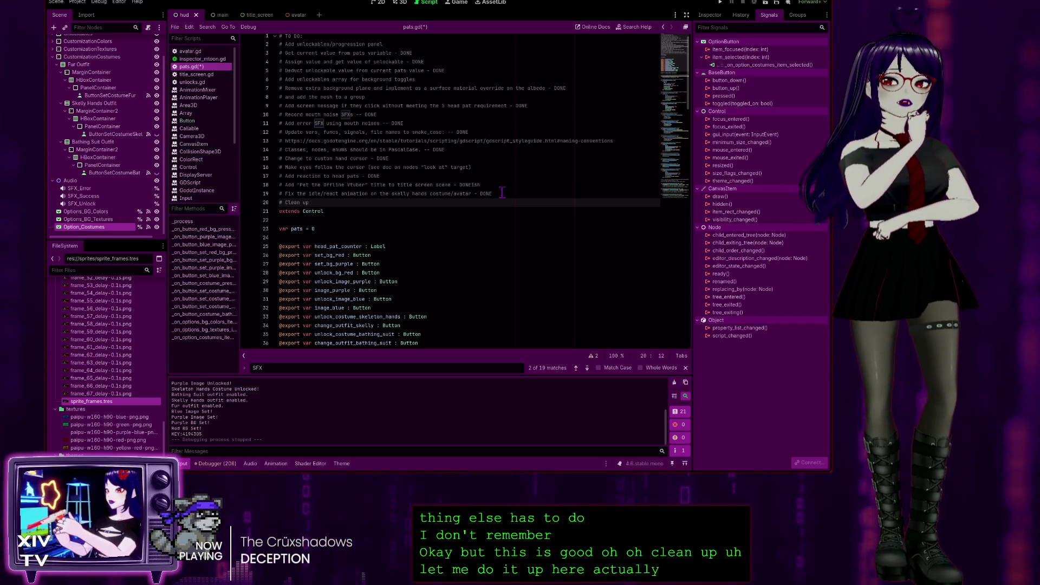
text( unused b)
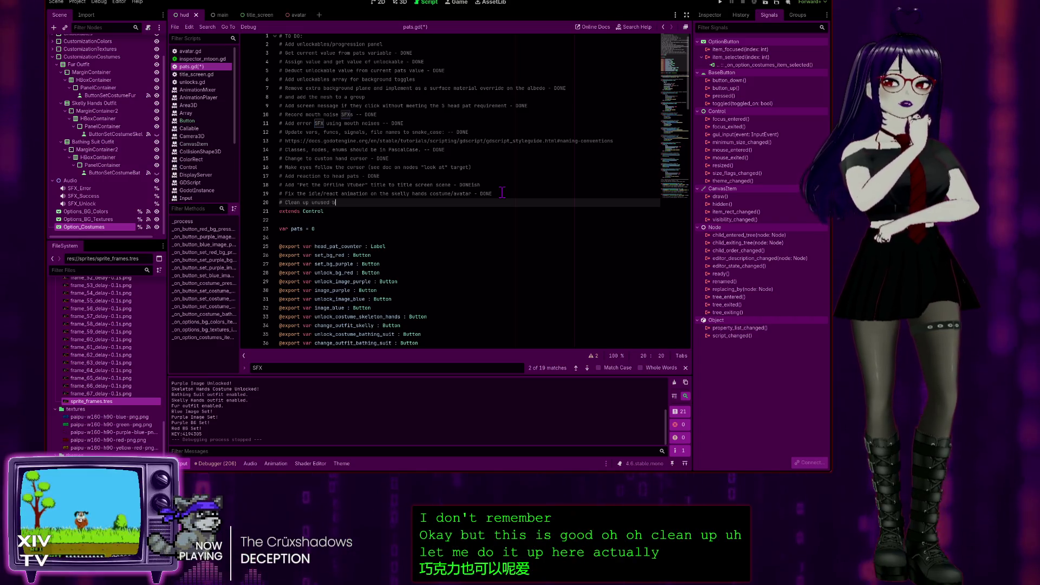
text(uttons after )
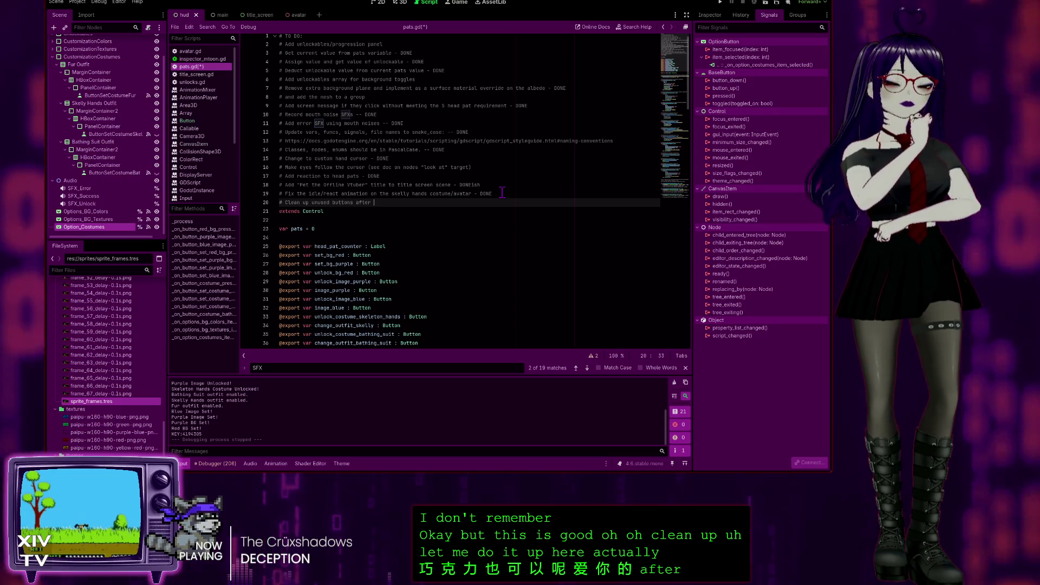
text(adding selec)
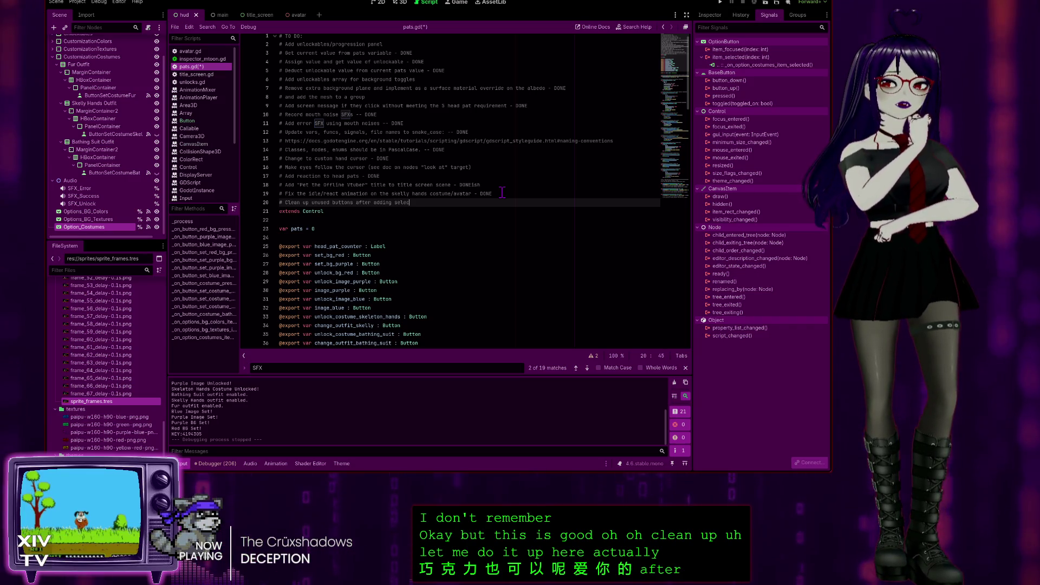
text(tion functionality to )
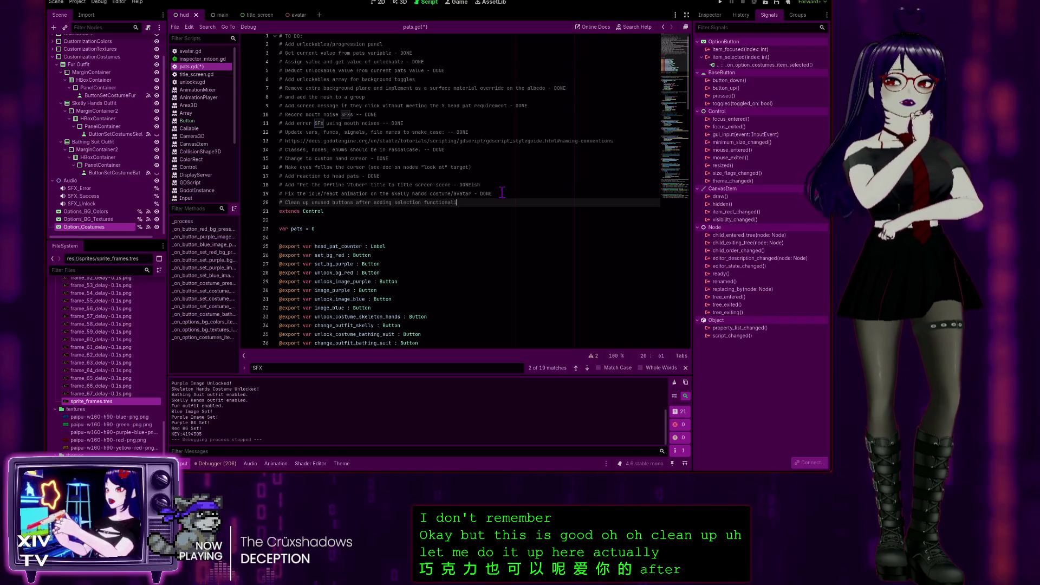
text(o )
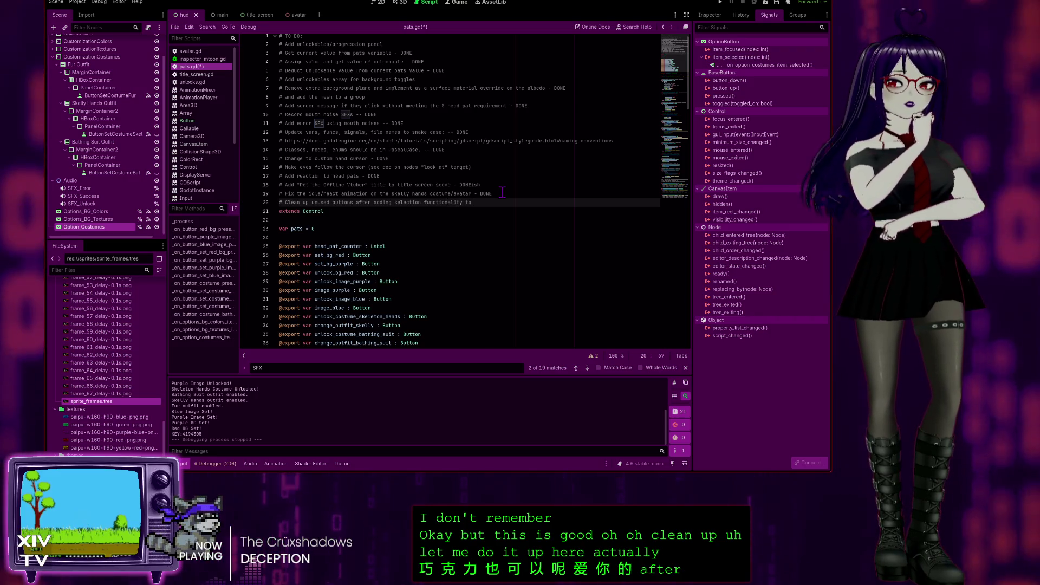
text(options dropdown)
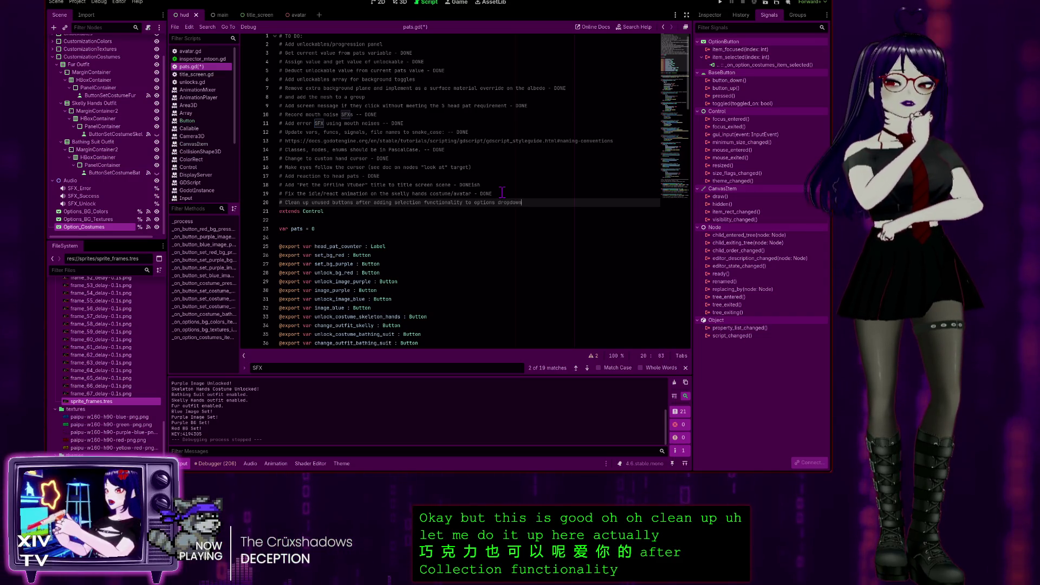
text( menus)
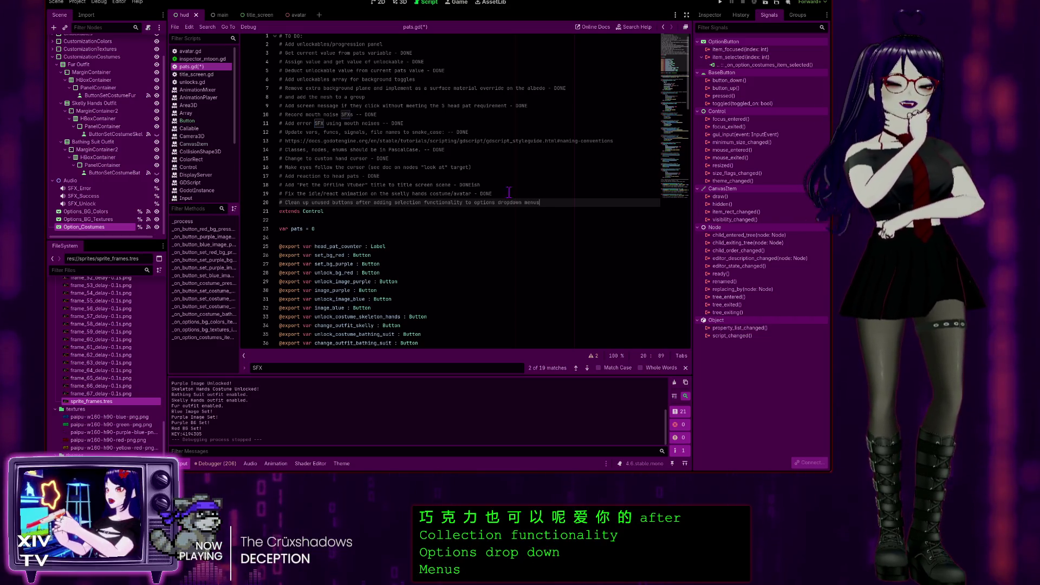
key(BackSpace)
key(BackSpace)
key(BackSpace)
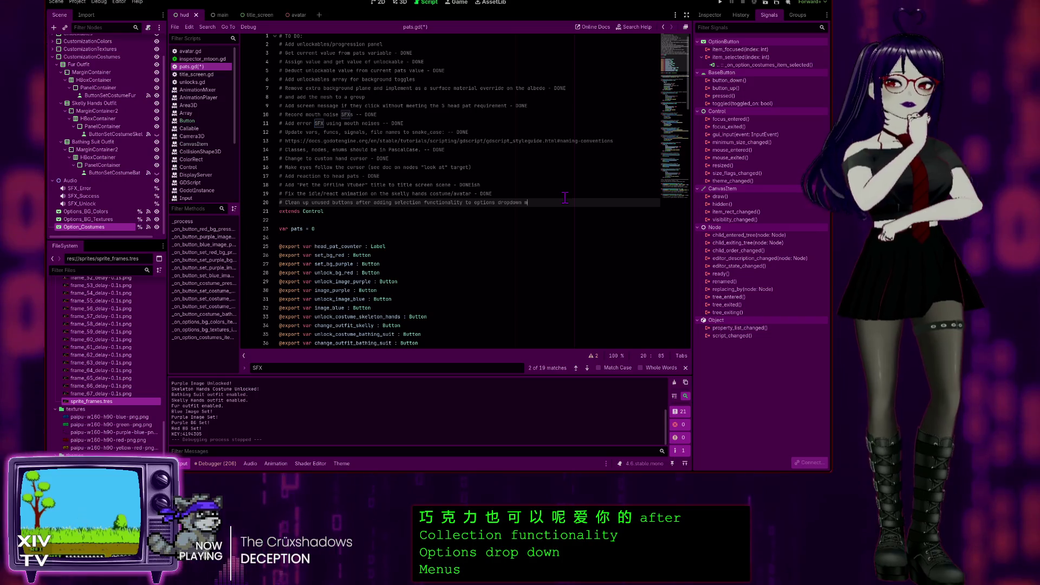
key(BackSpace)
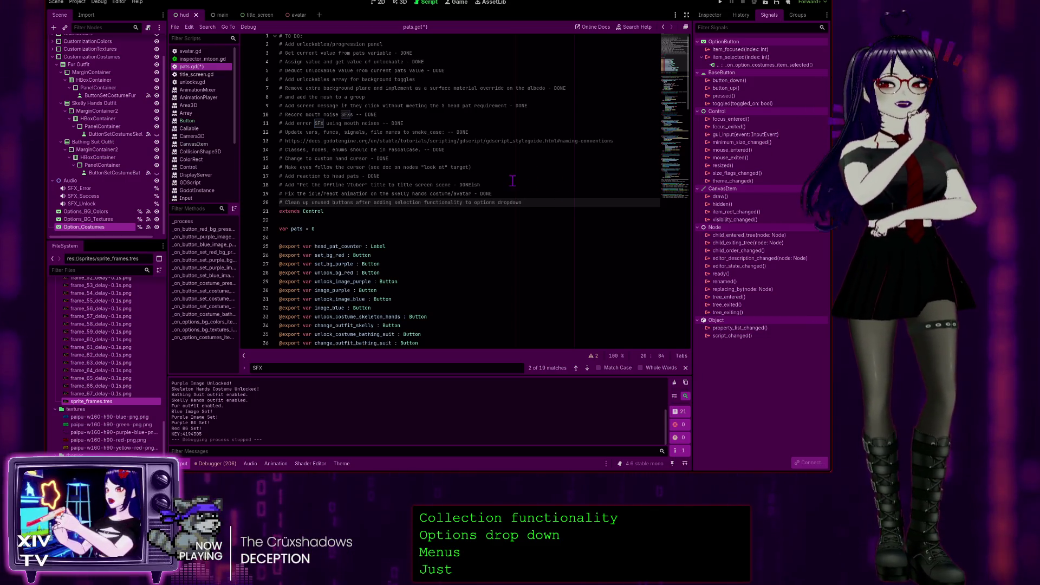
scroll(558, 150, down, 2)
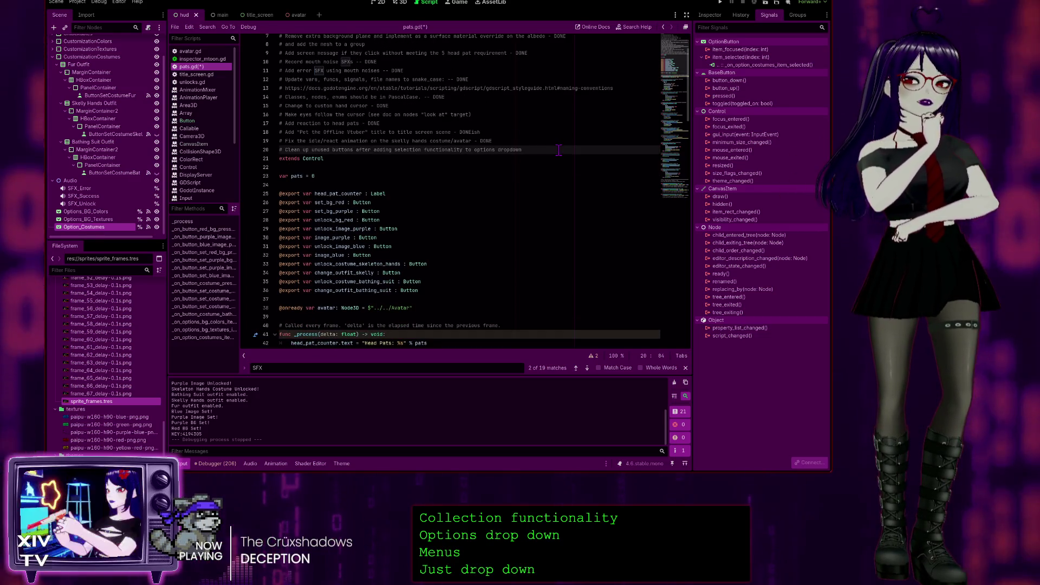
scroll(563, 160, down, 13)
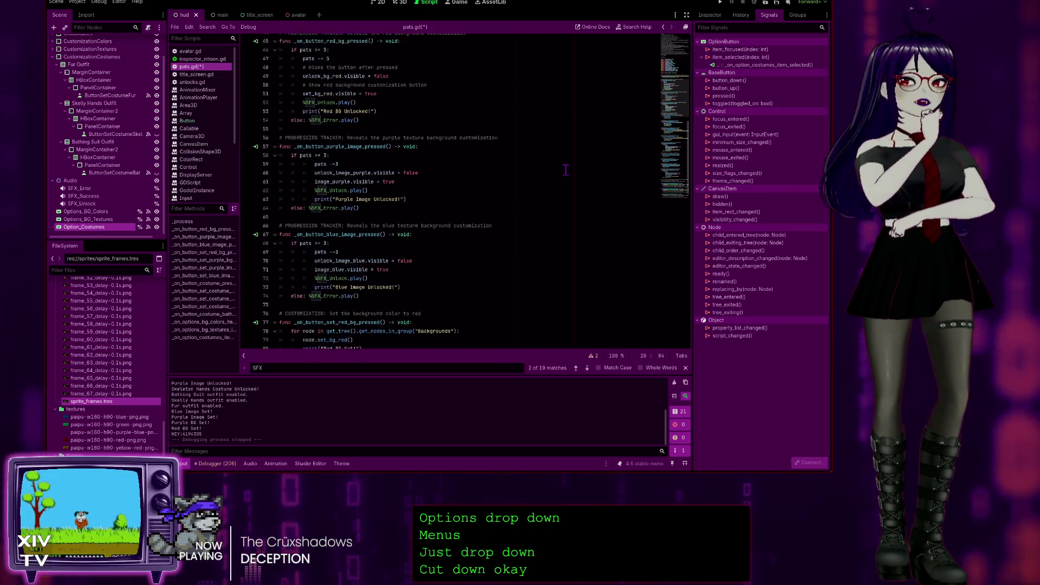
scroll(565, 170, up, 15)
key(ctrl+s)
key(alt+Tab)
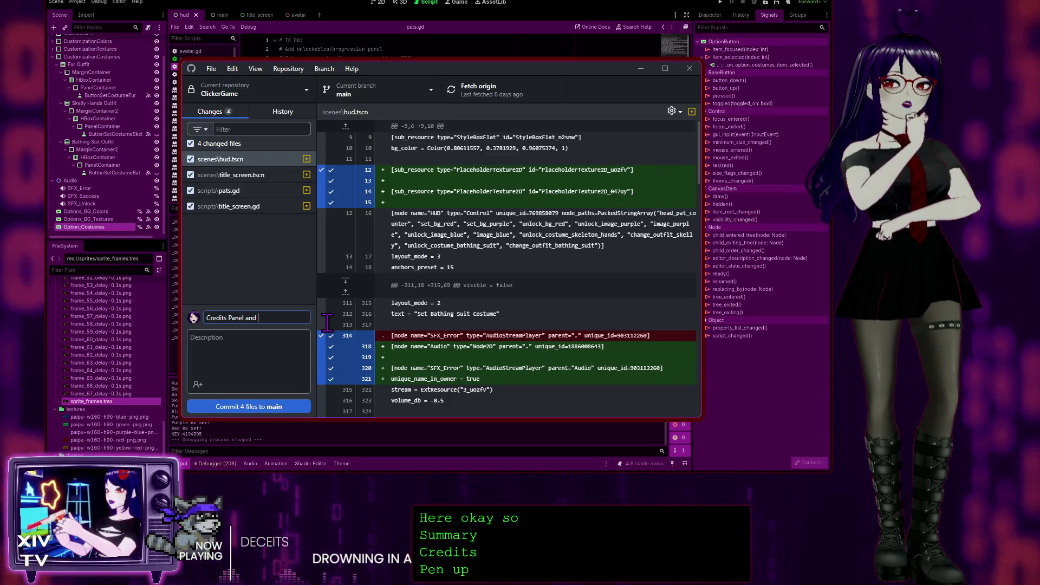
Step: Edit the commit summary, prefixing 'Add', so it reads 'Added semi-functional Credits Panel…'
text(Ope)
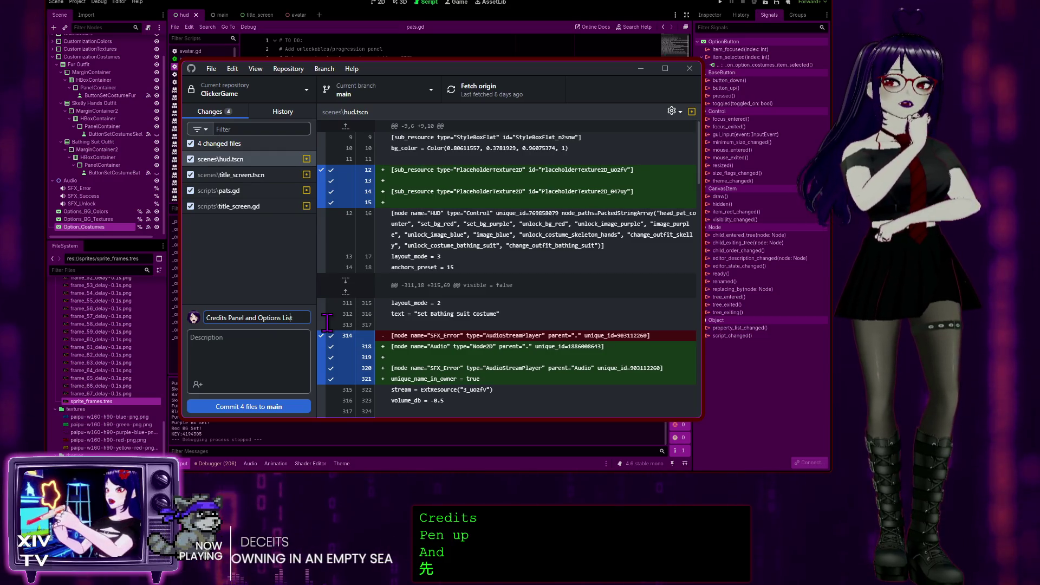
text(t)
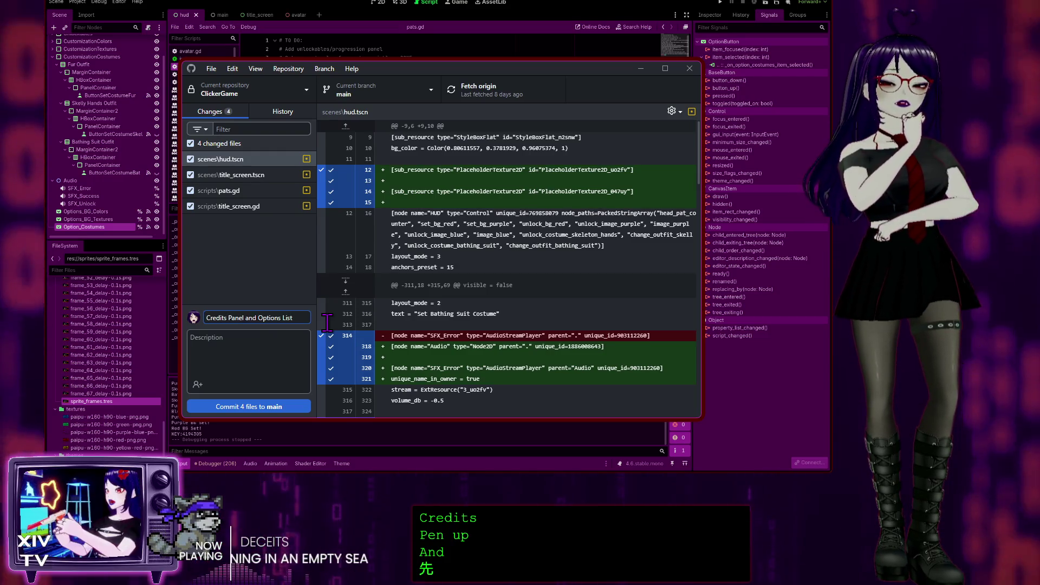
key(Home)
text(Add)
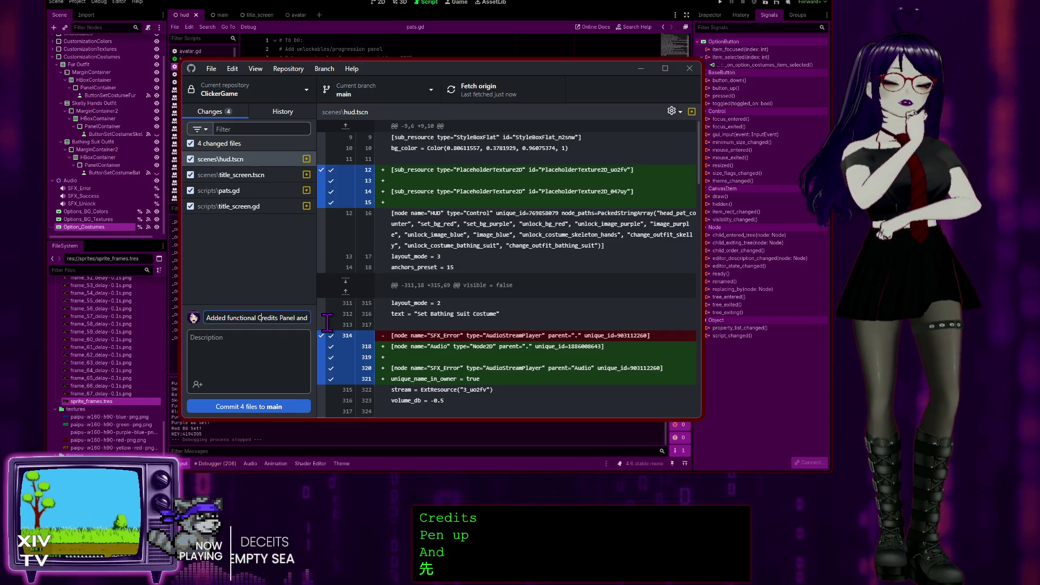
key(End)
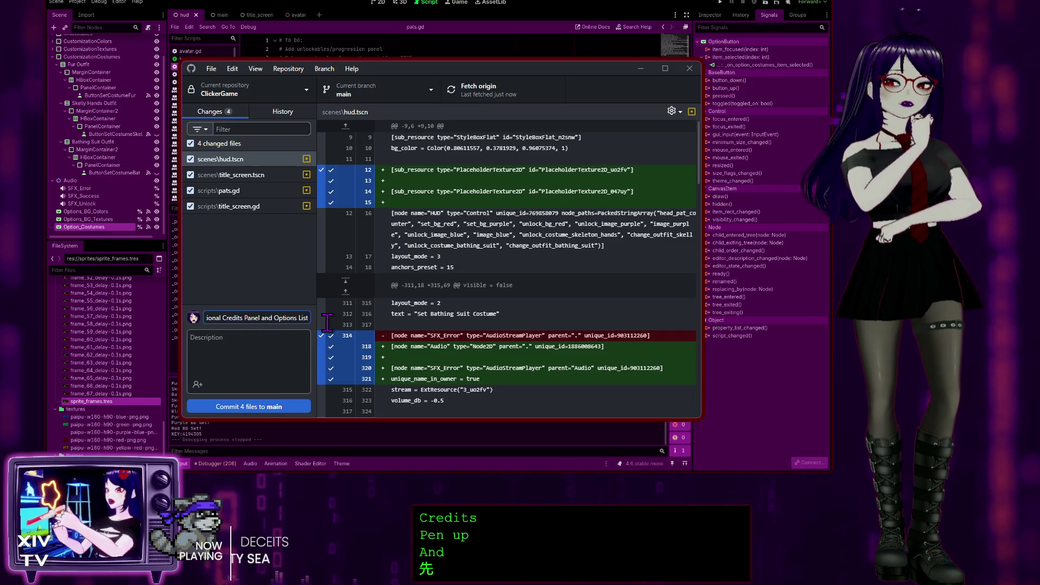
key(ctrl+a)
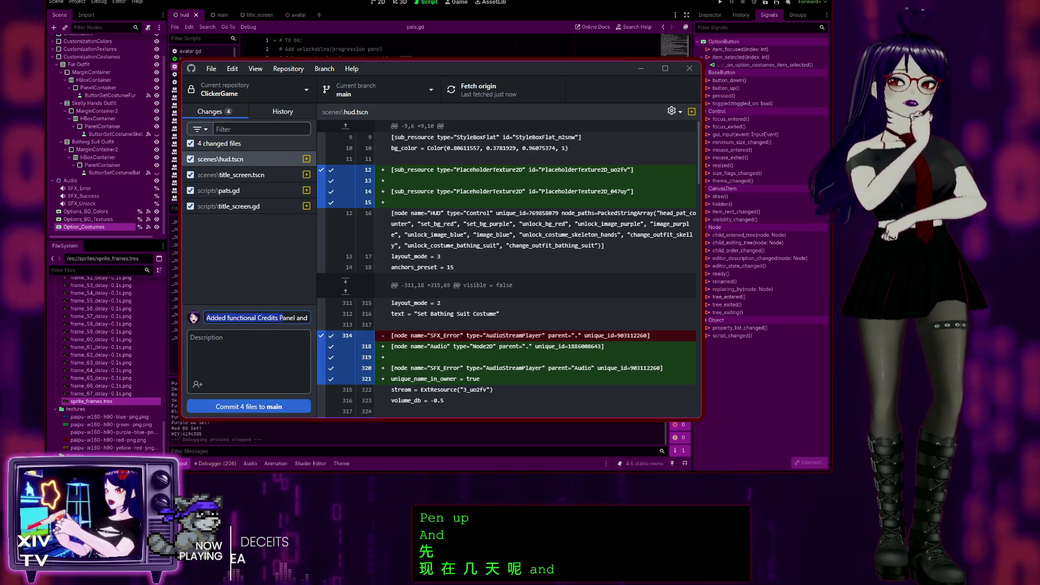
click(403, 334)
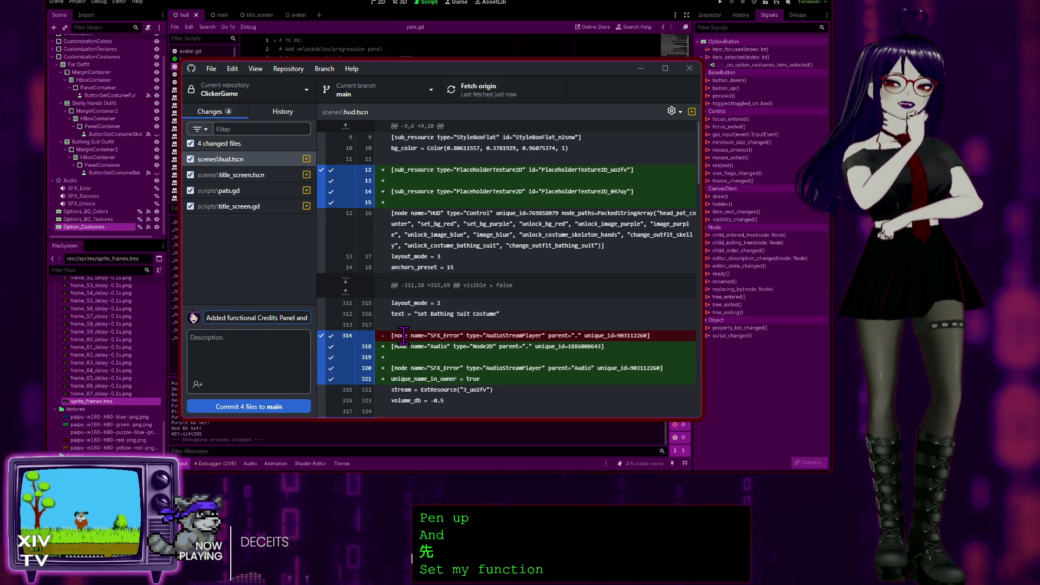
text(semi-)
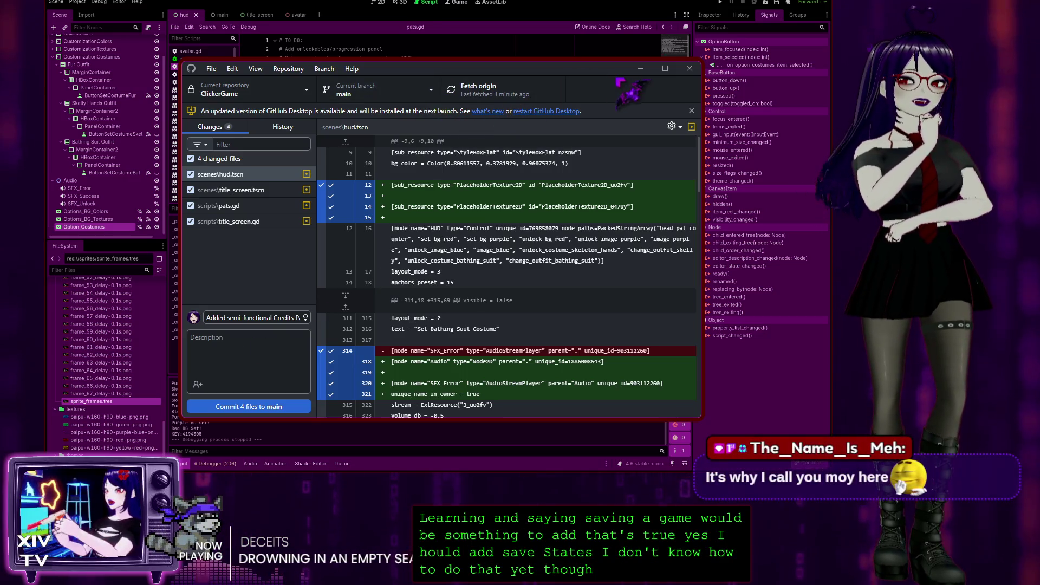
Step: Append '# Add save states/data to the game!' as a new line after the last pats.gd TODO
click(639, 67)
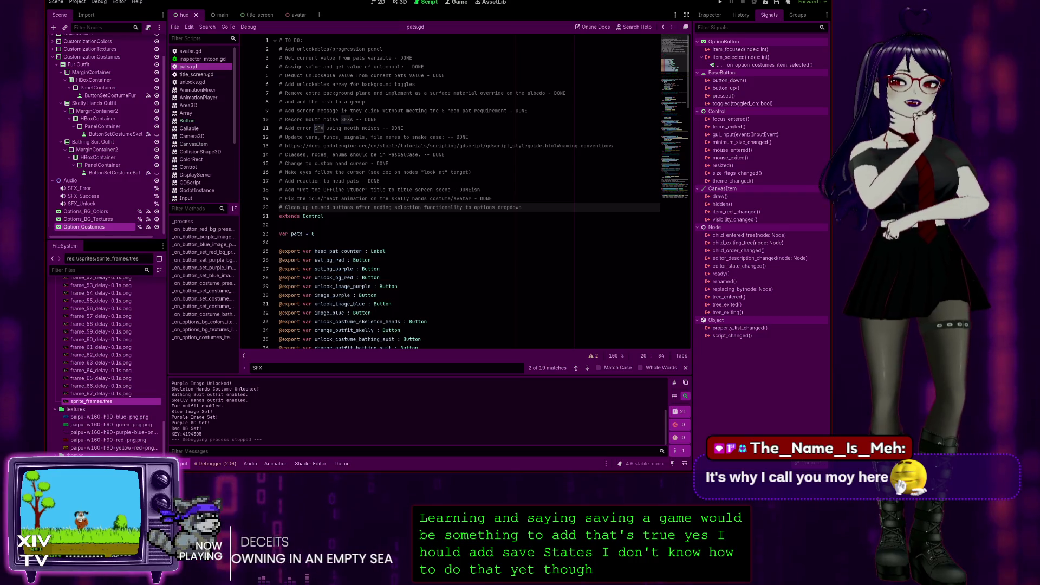
click(472, 260)
click(540, 206)
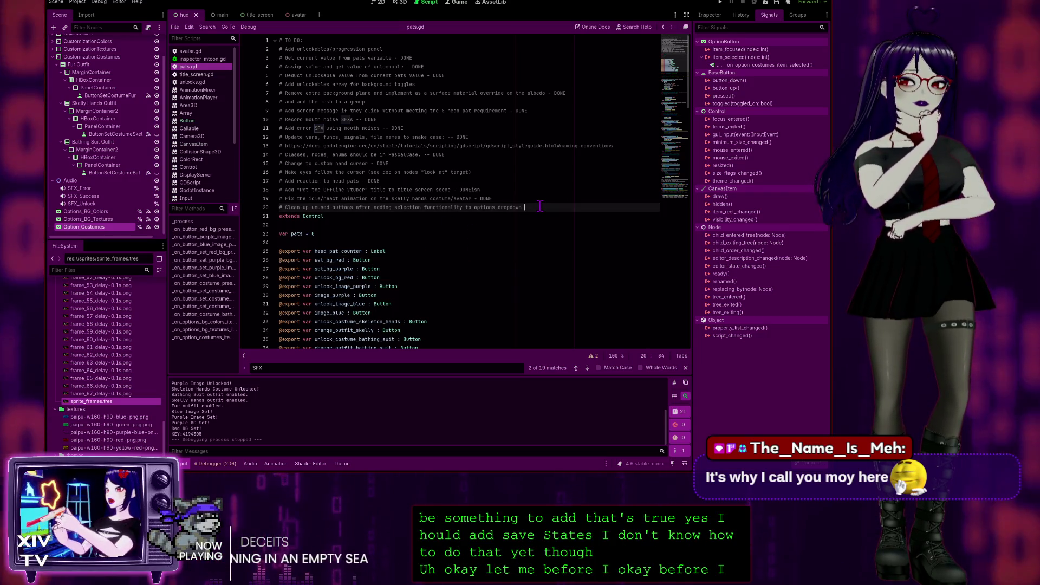
key(Return)
text(#)
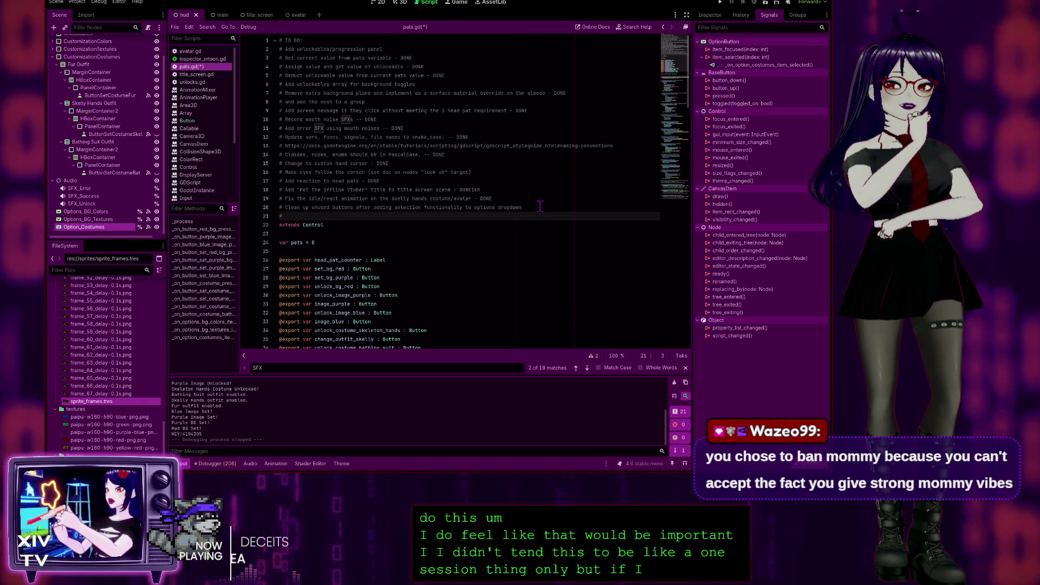
text(Add save states)
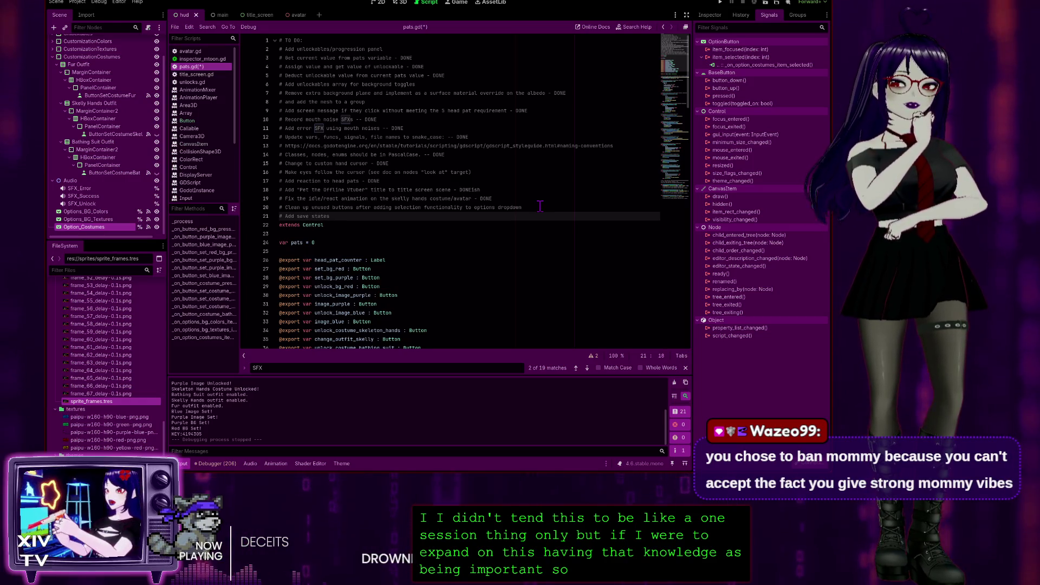
text(/data to)
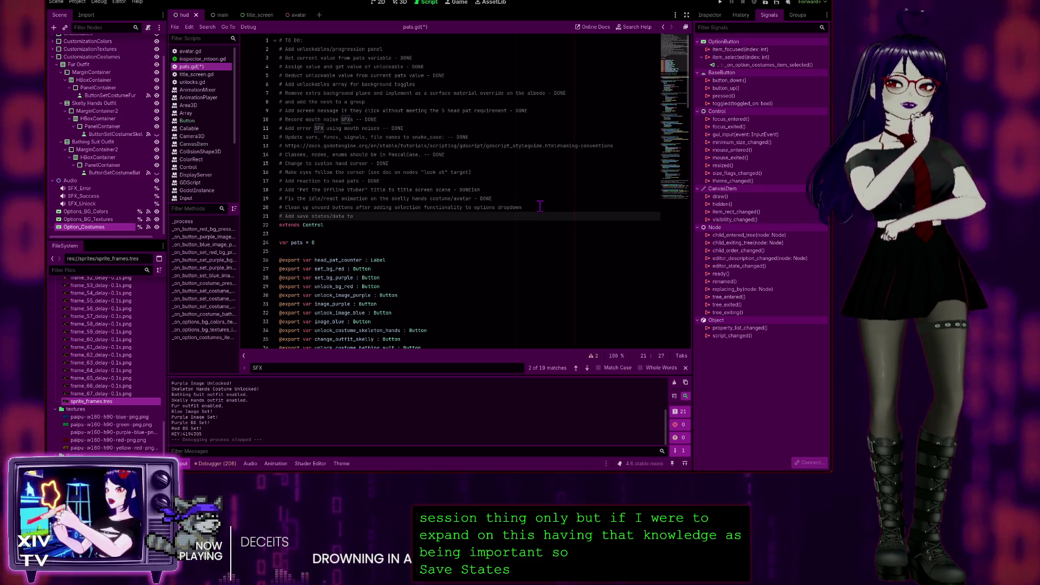
text( the game!)
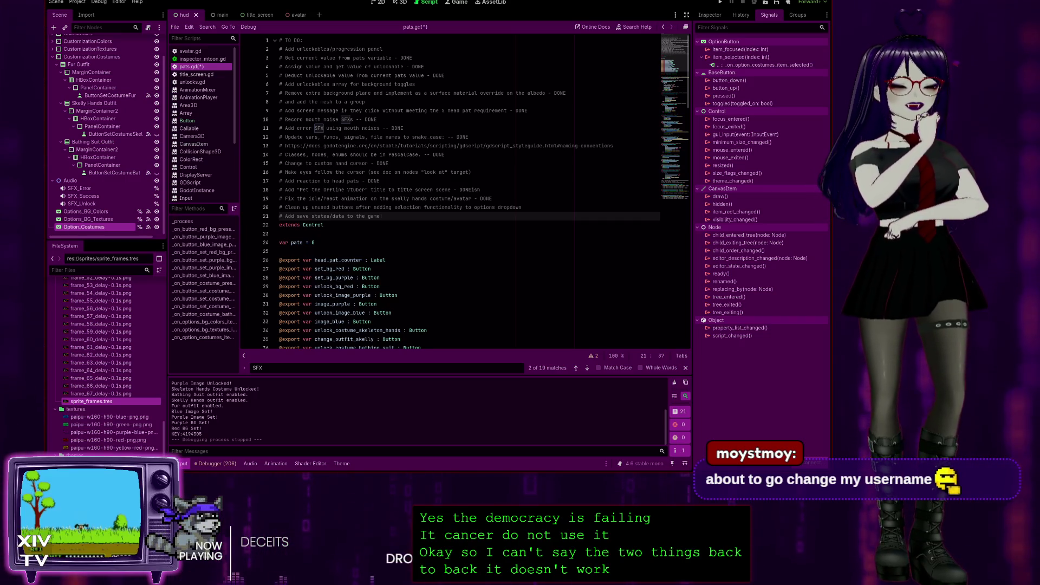
click(460, 260)
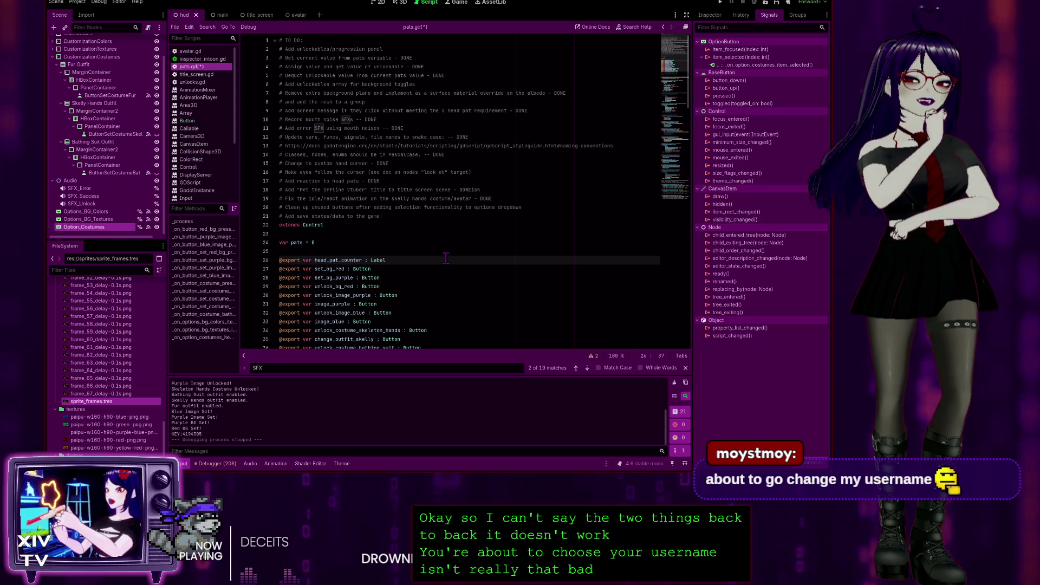
click(415, 215)
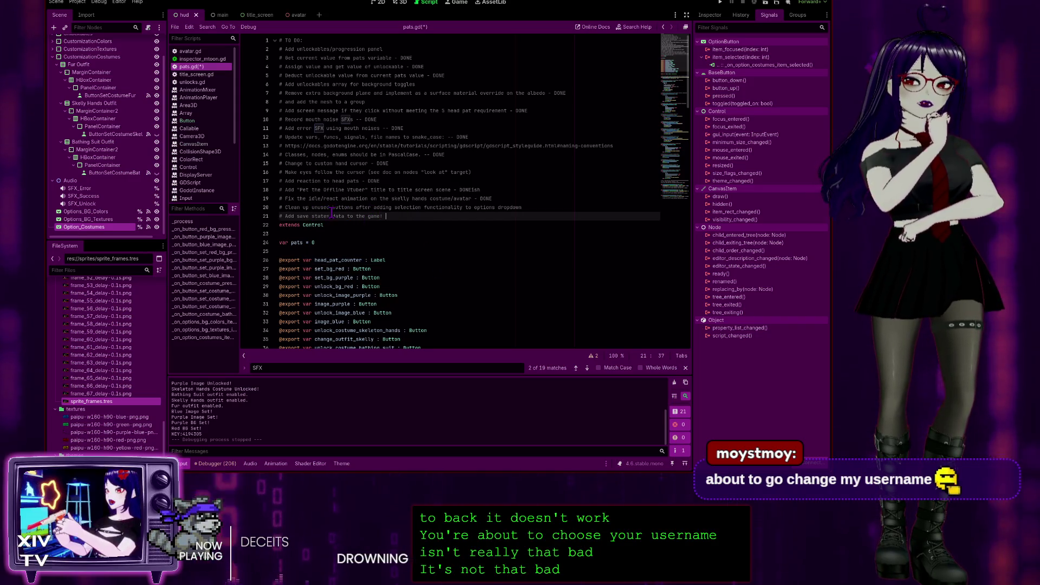
Step: Run the game with F5 to test it
scroll(426, 216, down, 9)
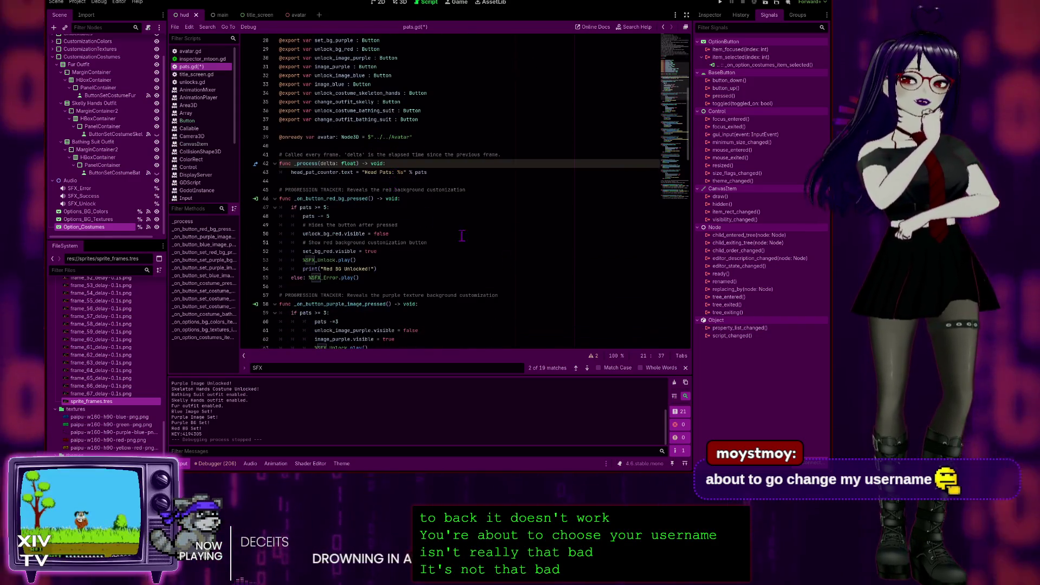
key(F5)
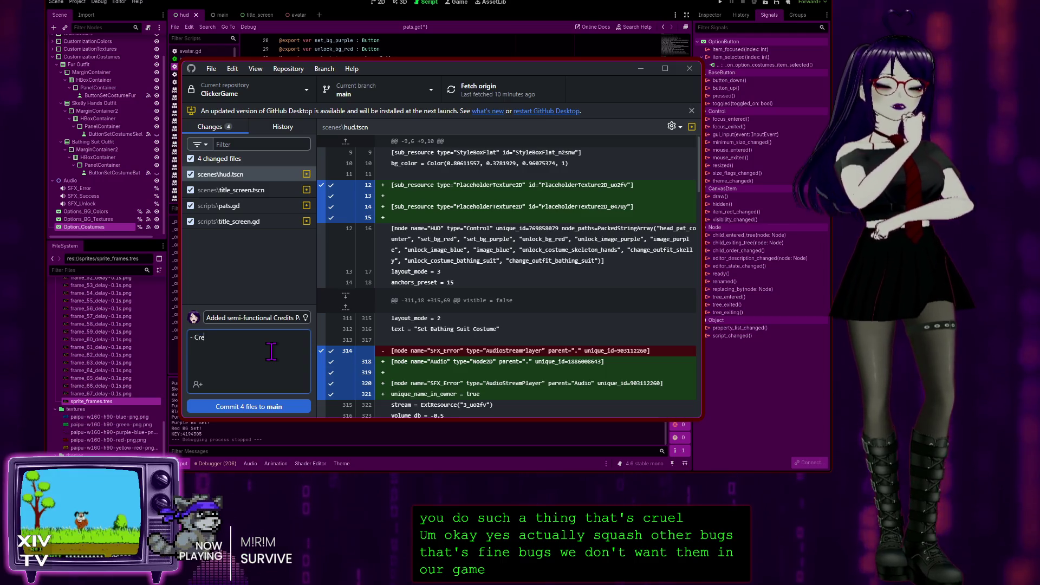
Step: Note that the Credits Panel slides out from the left screen, start a '- ' bullet, and return to Godot
text(dits Panel)
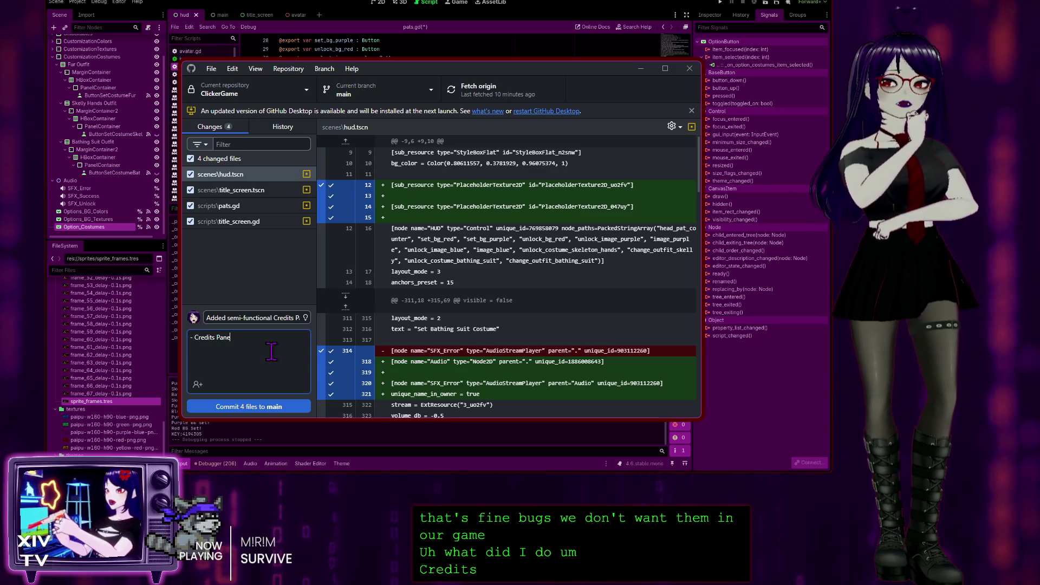
text( slides out from)
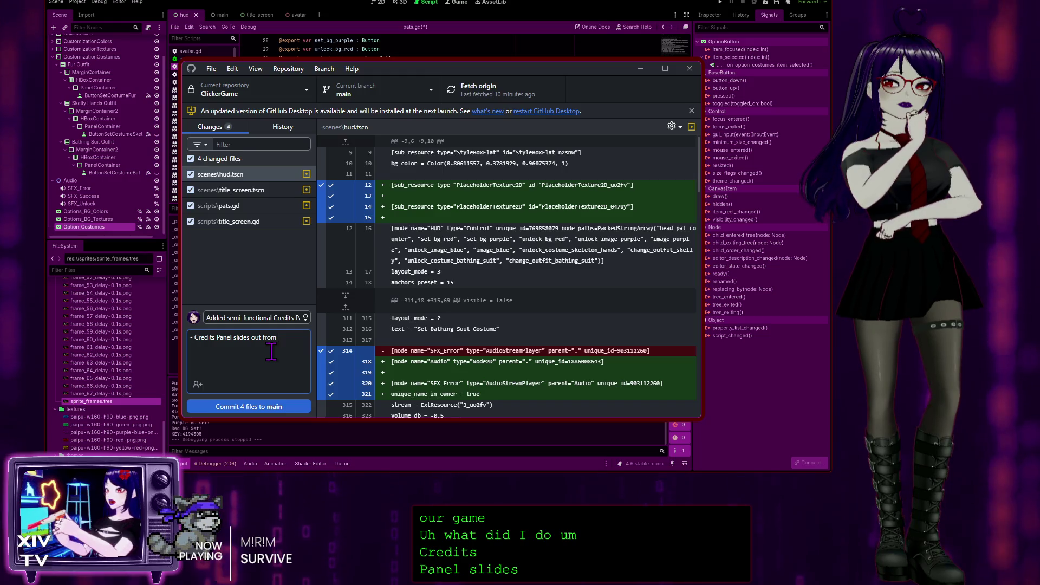
text(left)
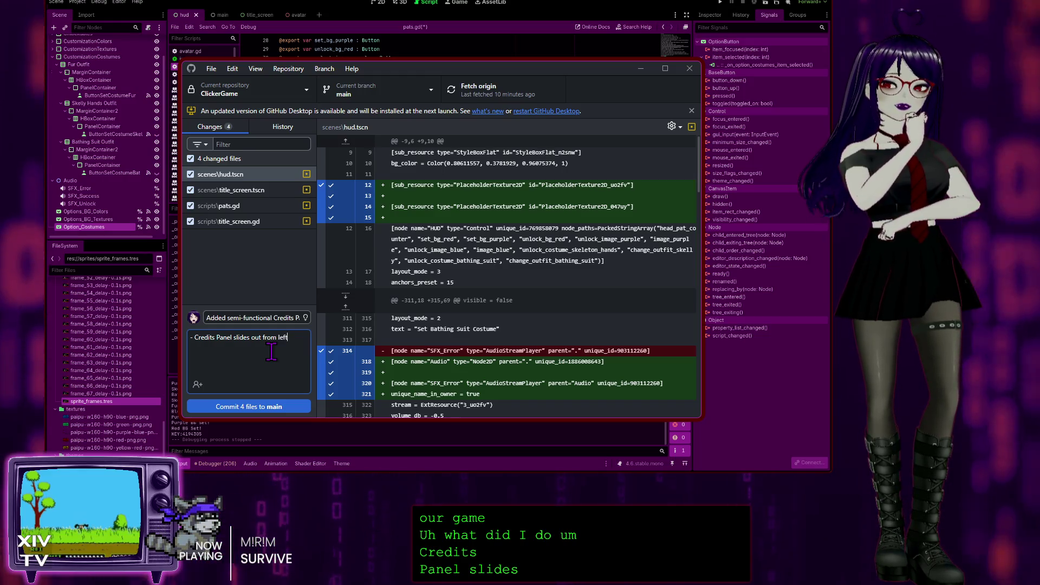
text( screen when Credits )
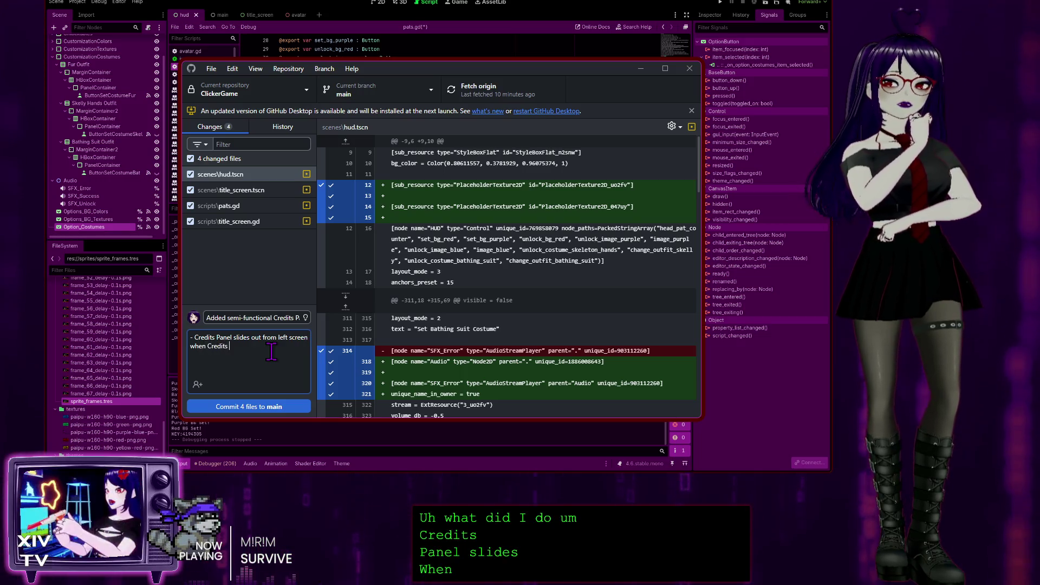
text(button is pressed.)
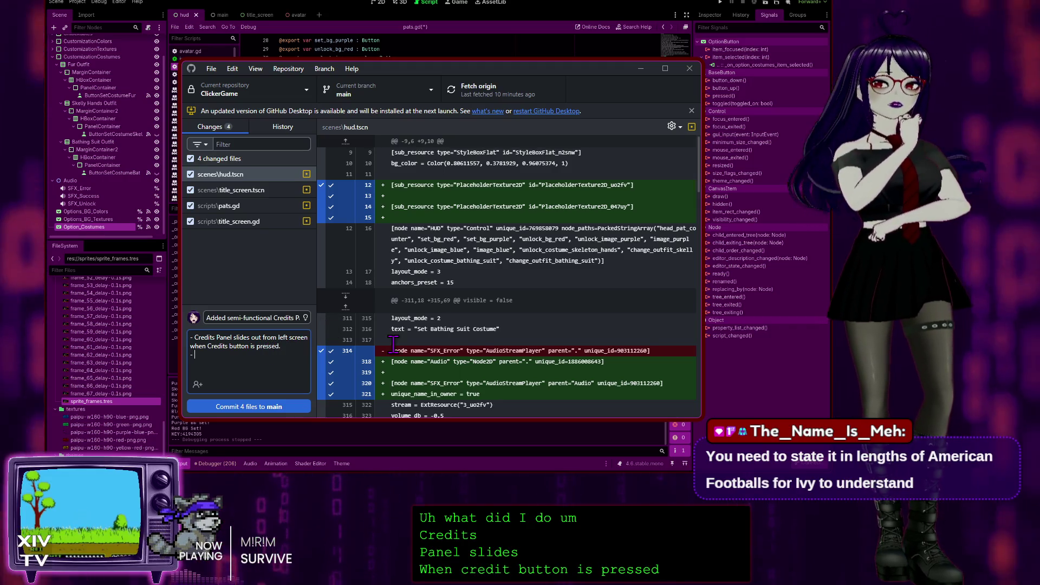
key(Return)
text(-)
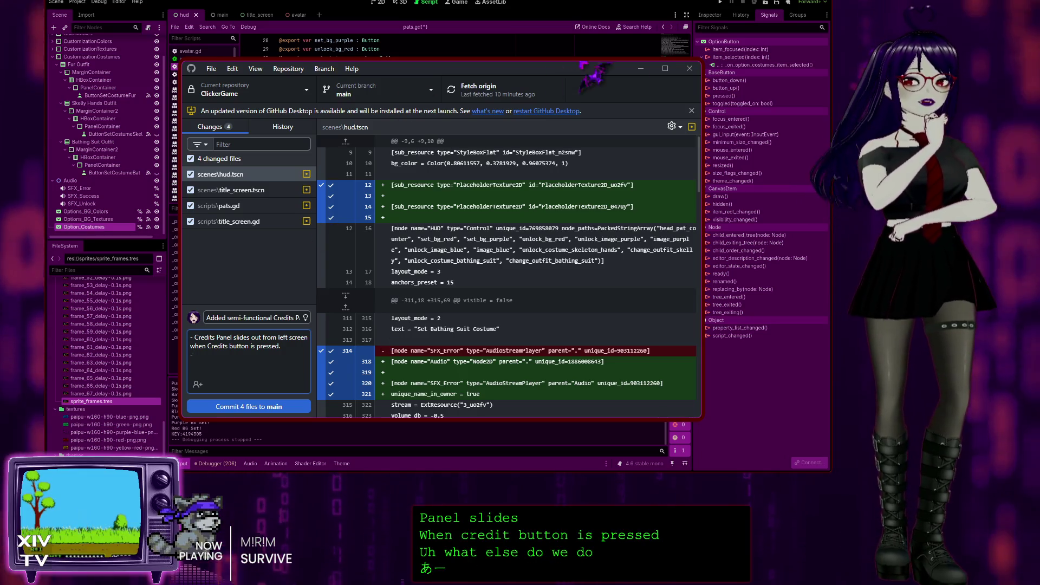
click(337, 581)
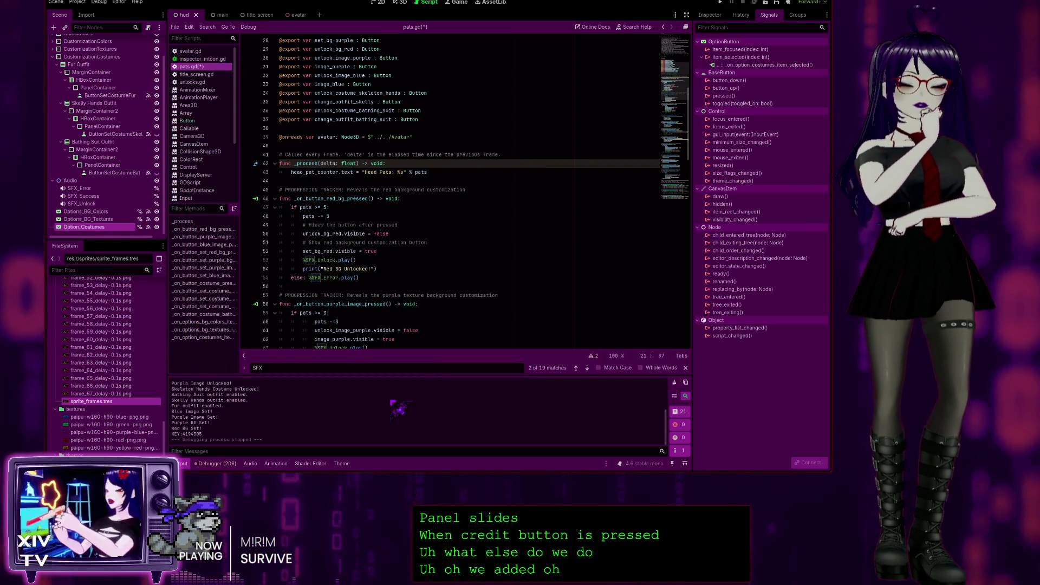
Step: Save pats.gd, look over its TODO comments, and switch back to GitHub Desktop
key(ctrl+s)
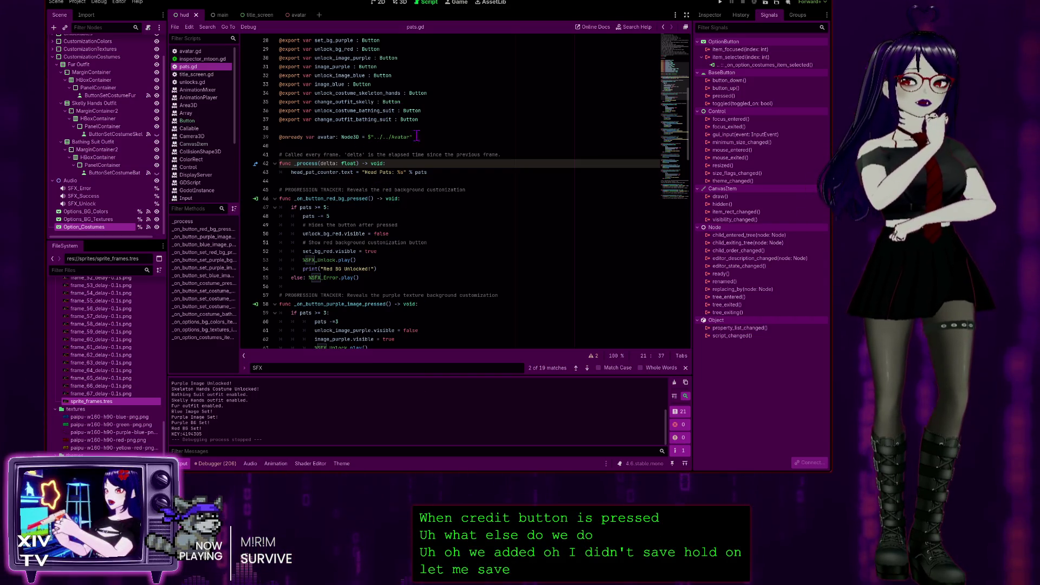
scroll(412, 128, down, 20)
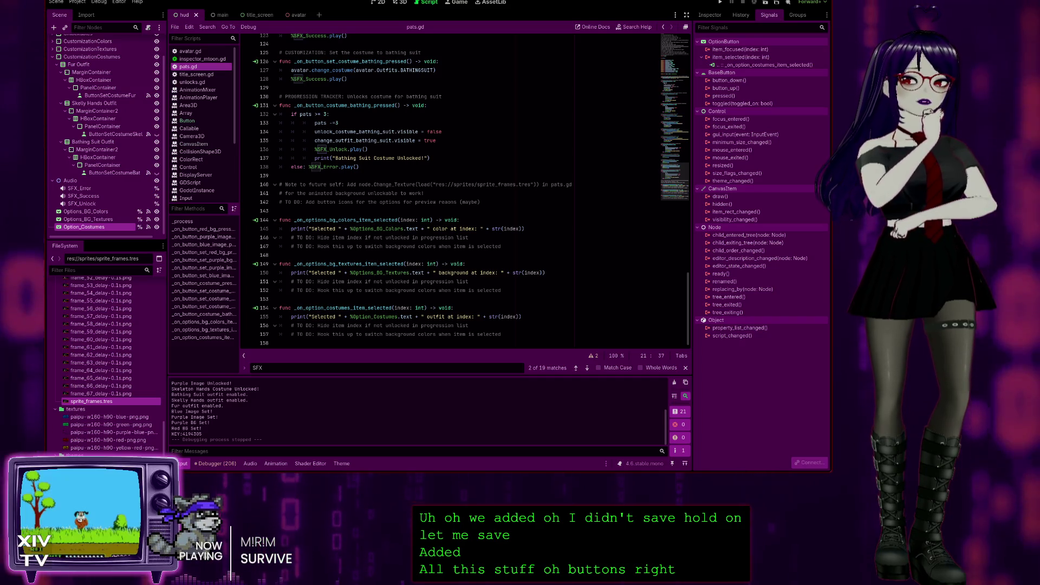
key(alt+Tab)
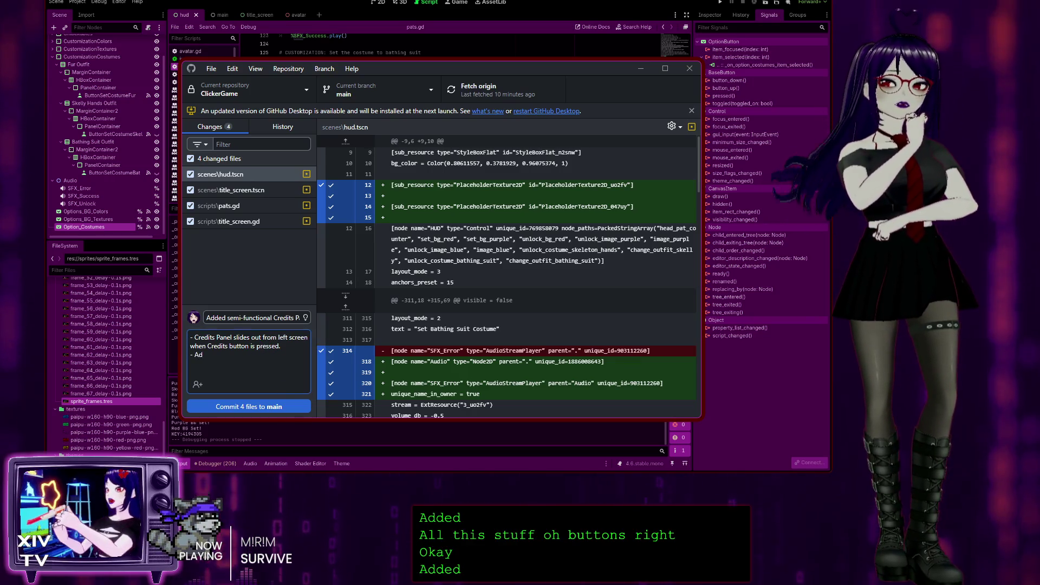
Step: Begin the second bullet reading 'Added Options dropdown menu' in the commit description
text(Added Options)
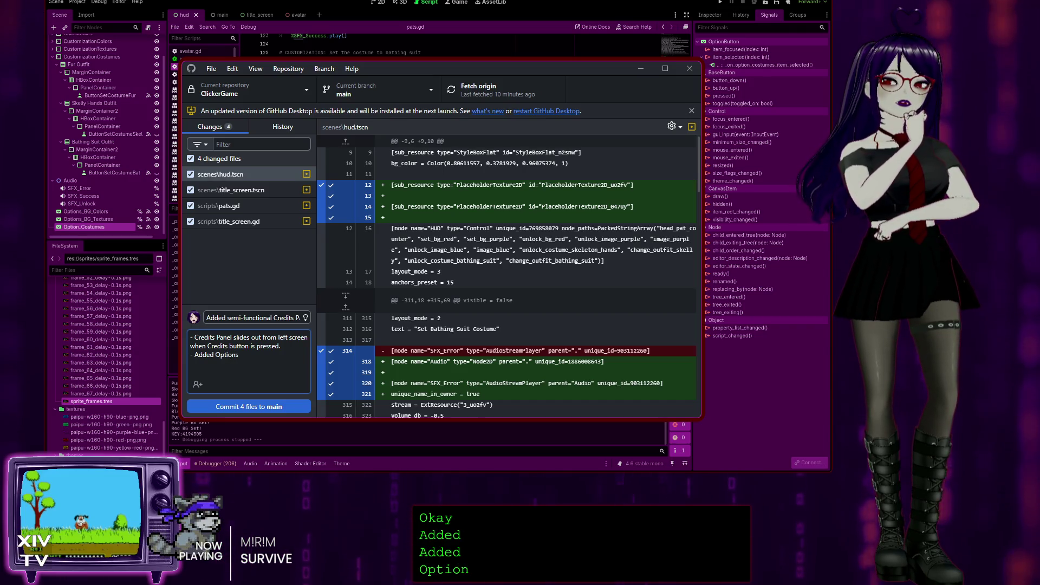
text( dropd)
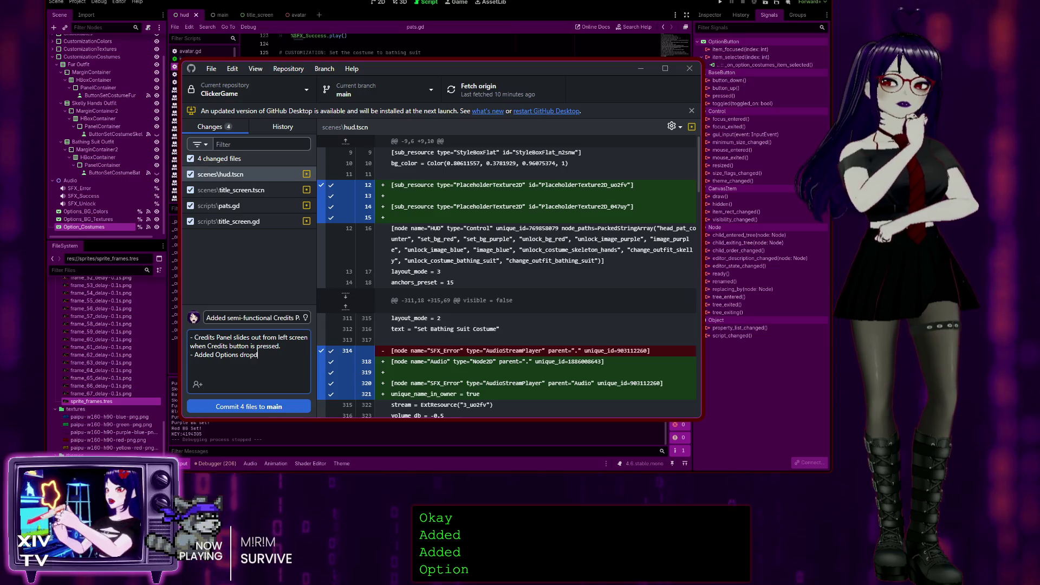
text(own menu for items)
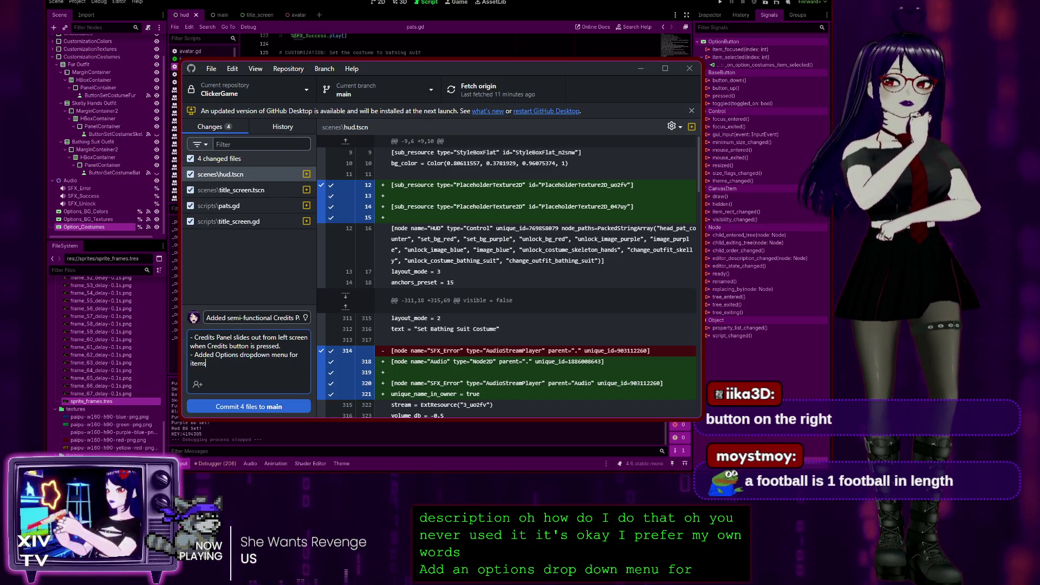
Step: Finish the Options bullet with '/customizations (background color, texture, costumes).'
text(/customization)
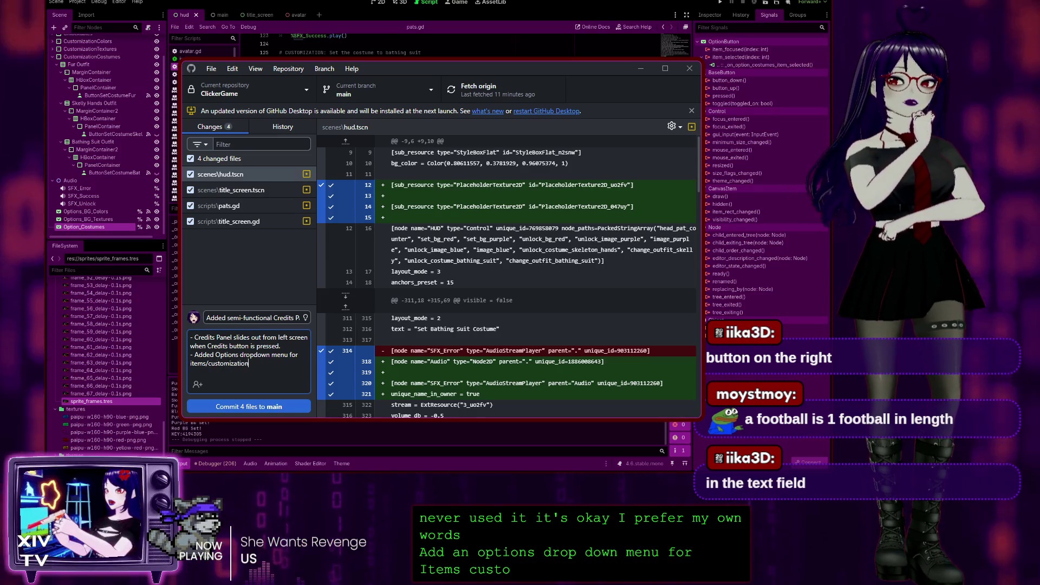
text(s (back)
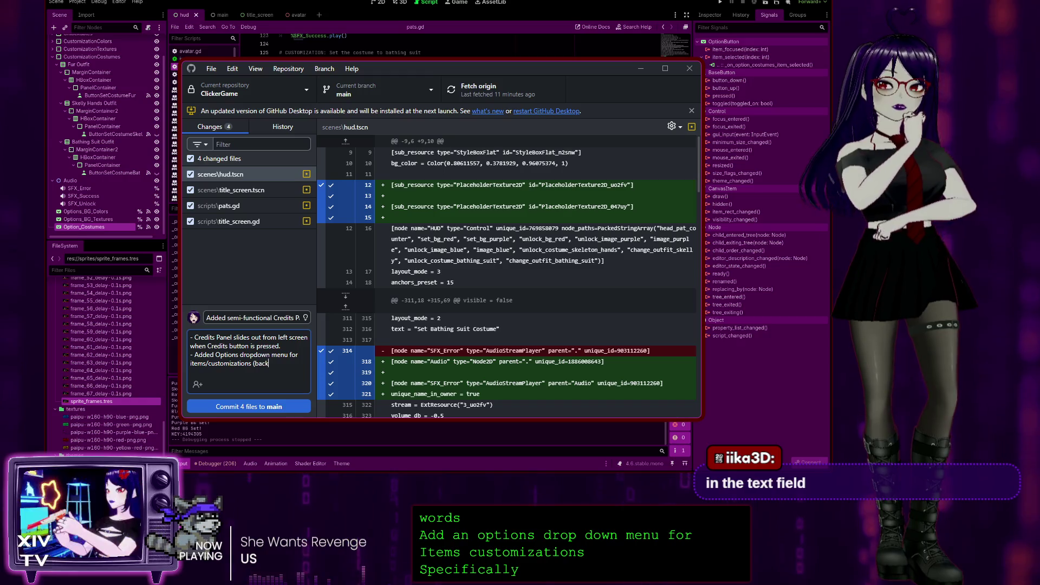
text(ground color,)
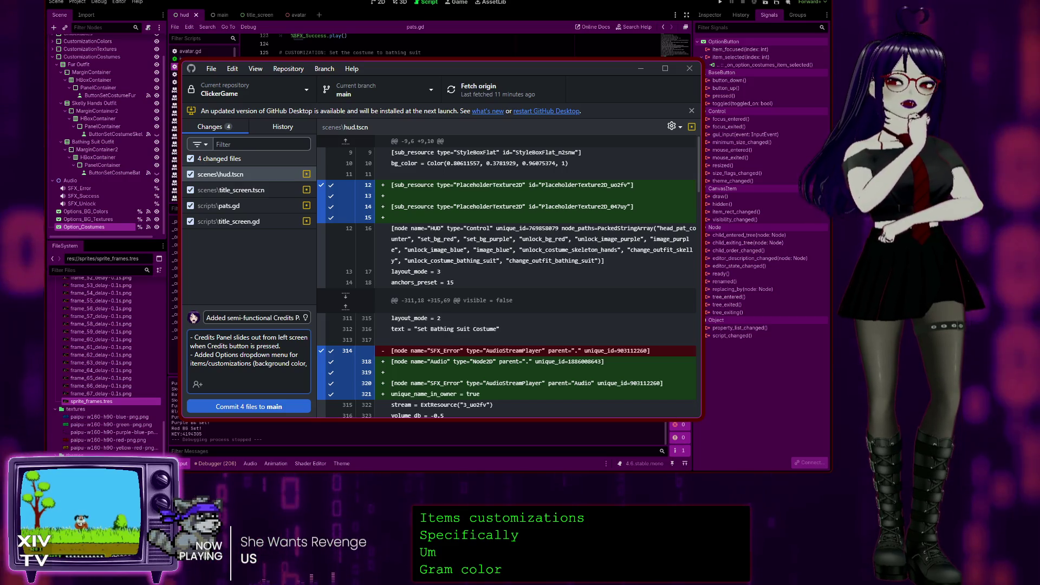
text( texture,)
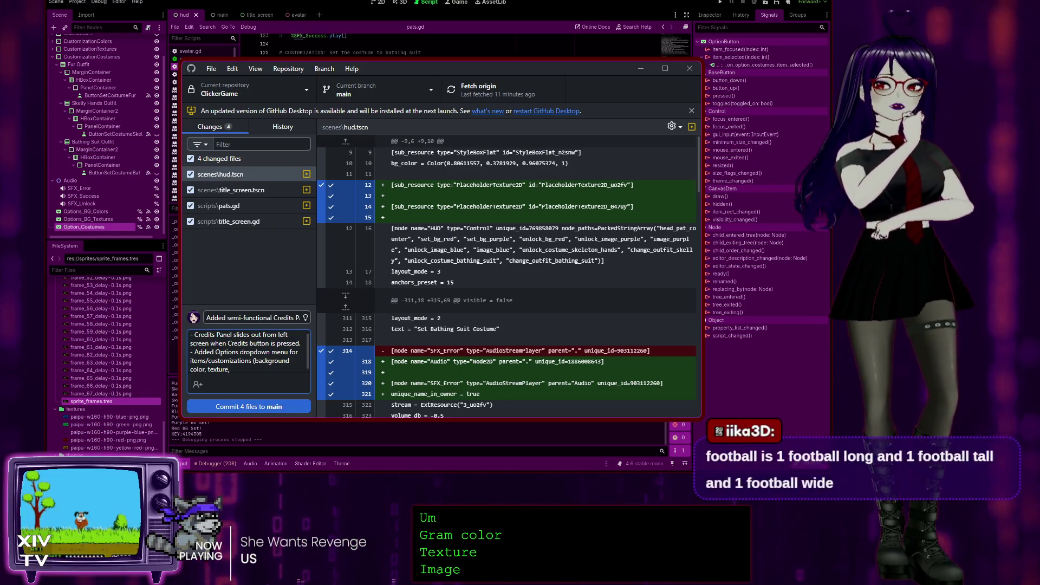
text(co)
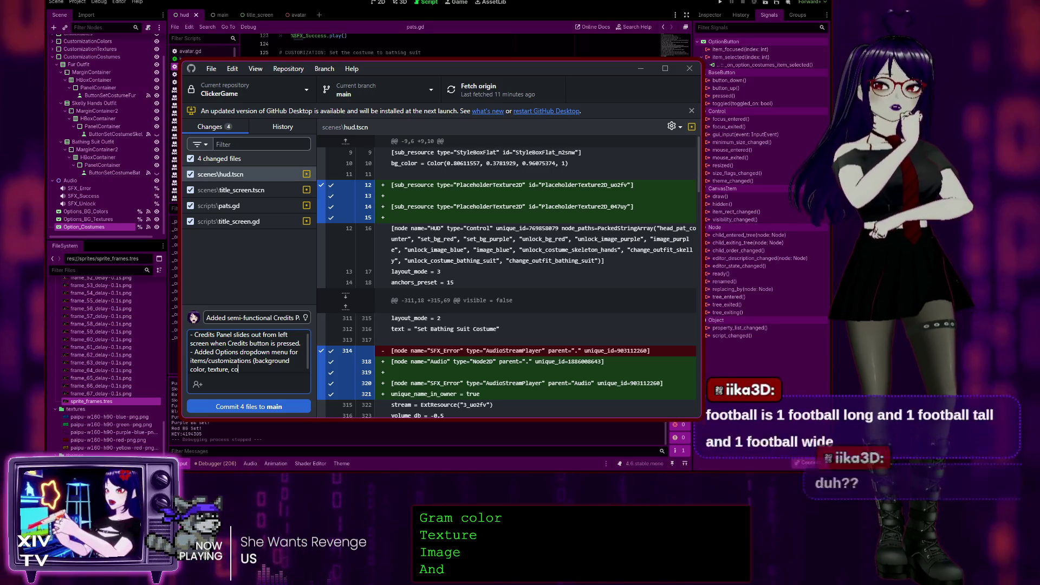
text(stumes).)
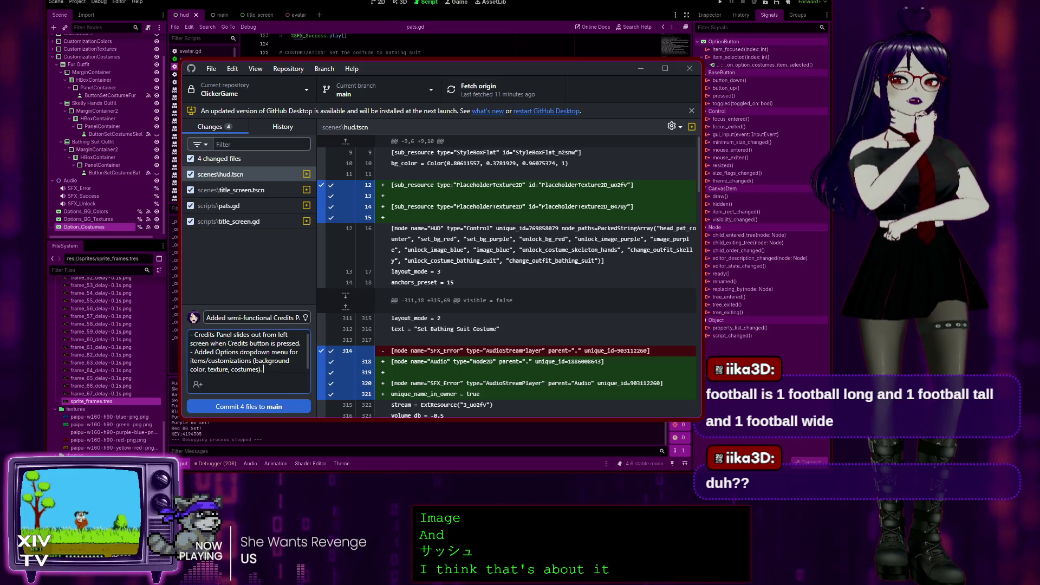
Step: Add a bullet: '- Added debug text for future functionality on switching to each customization.'
key(Return)
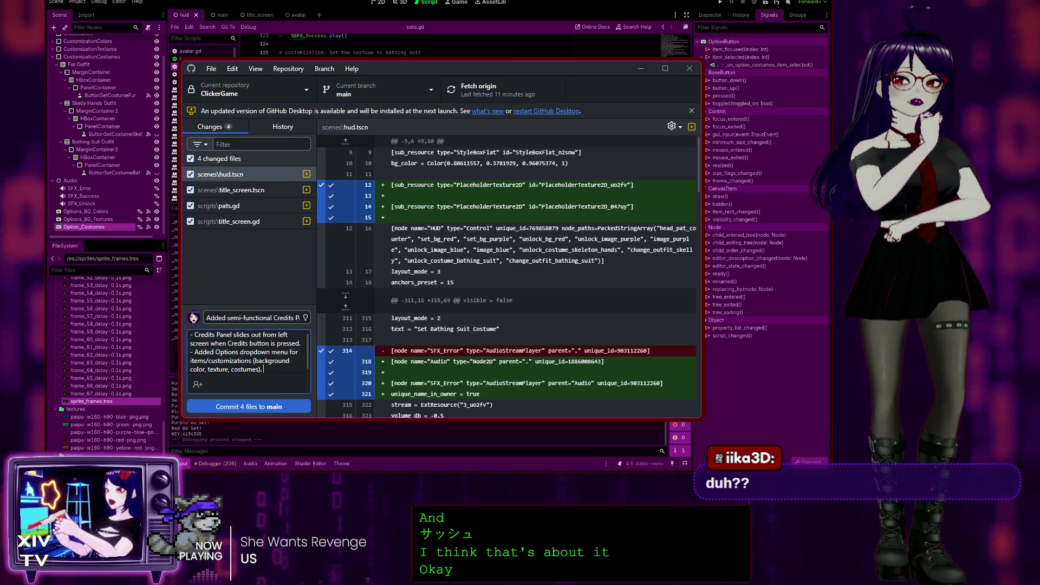
text(- Added be)
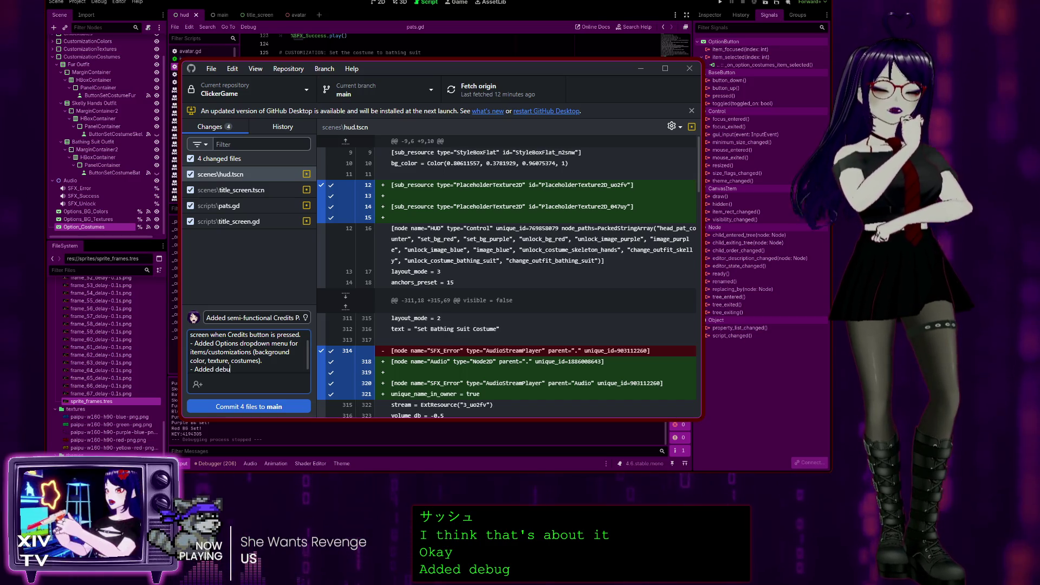
text(for )
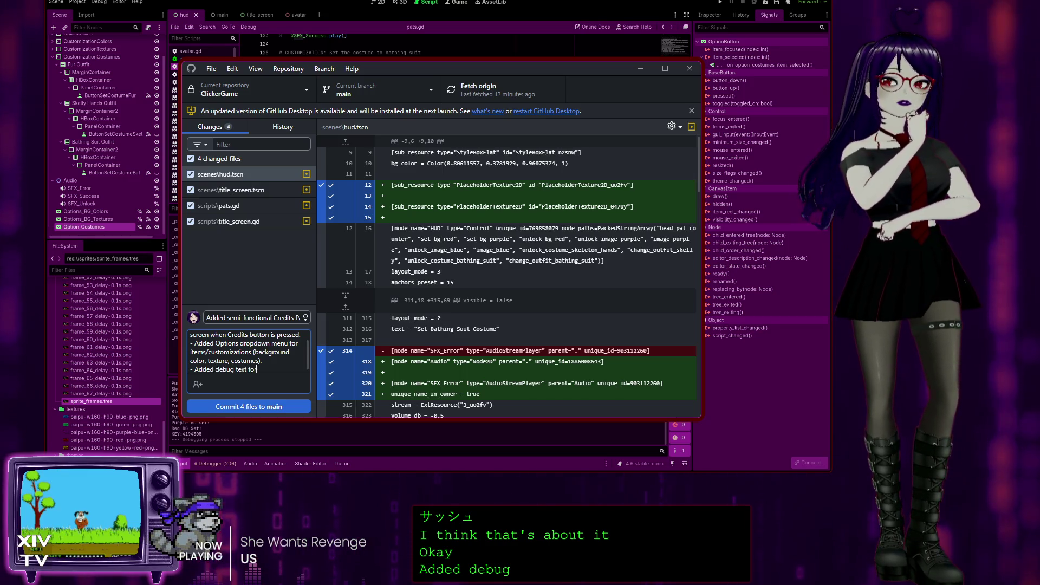
text(fut)
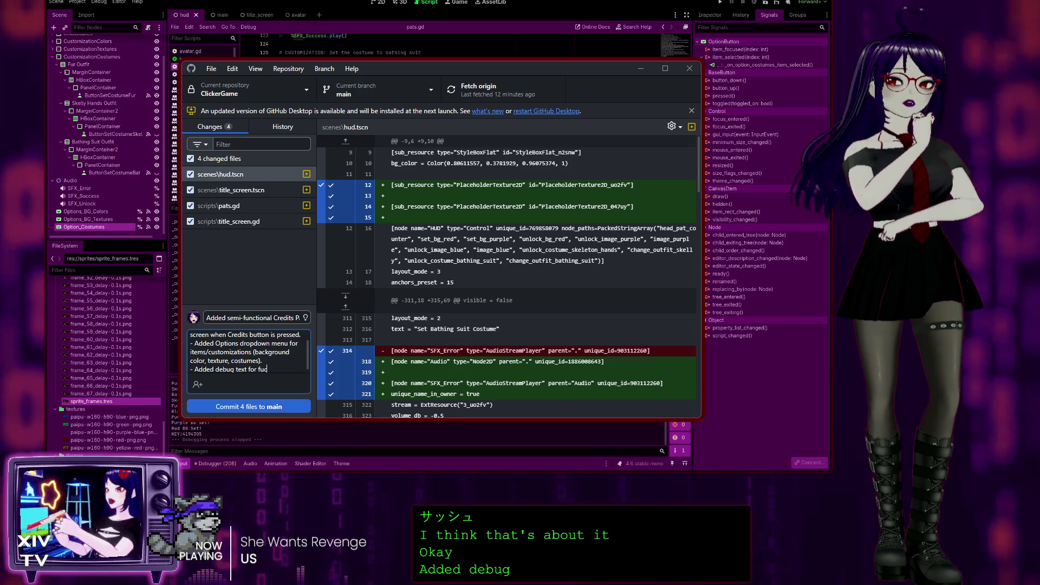
text(ure functionality o)
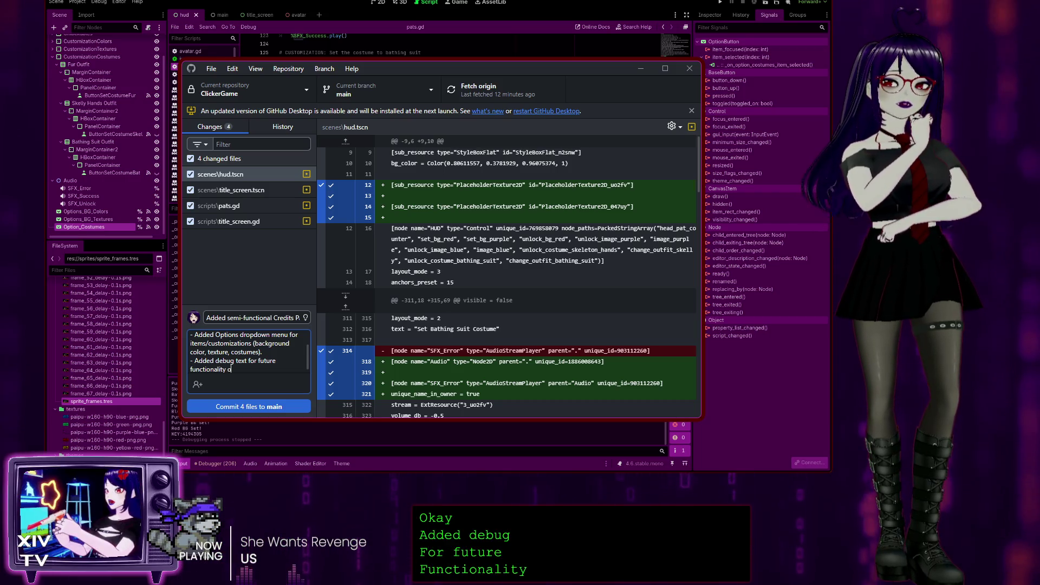
text(hin)
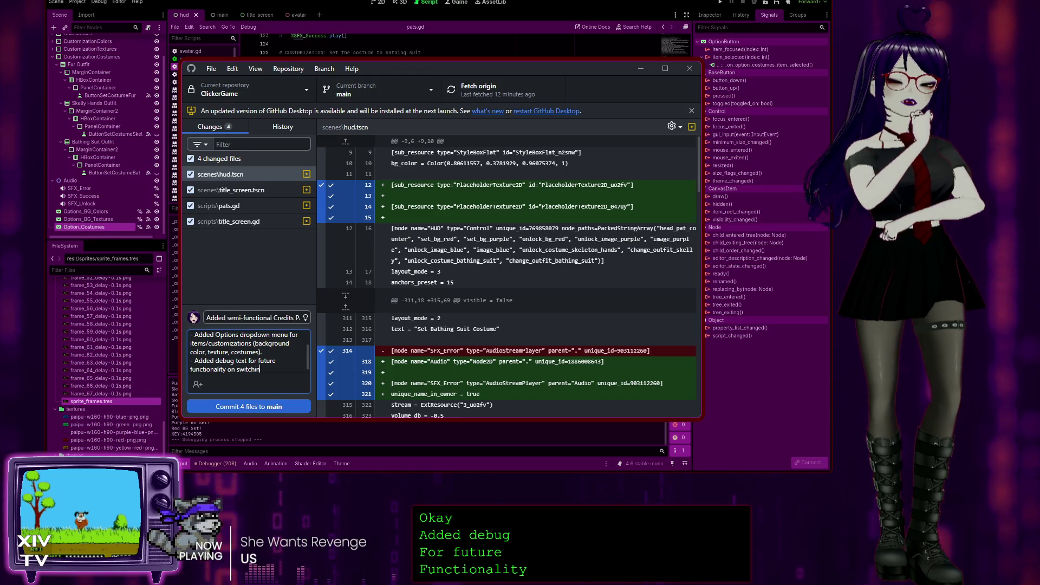
text(g to)
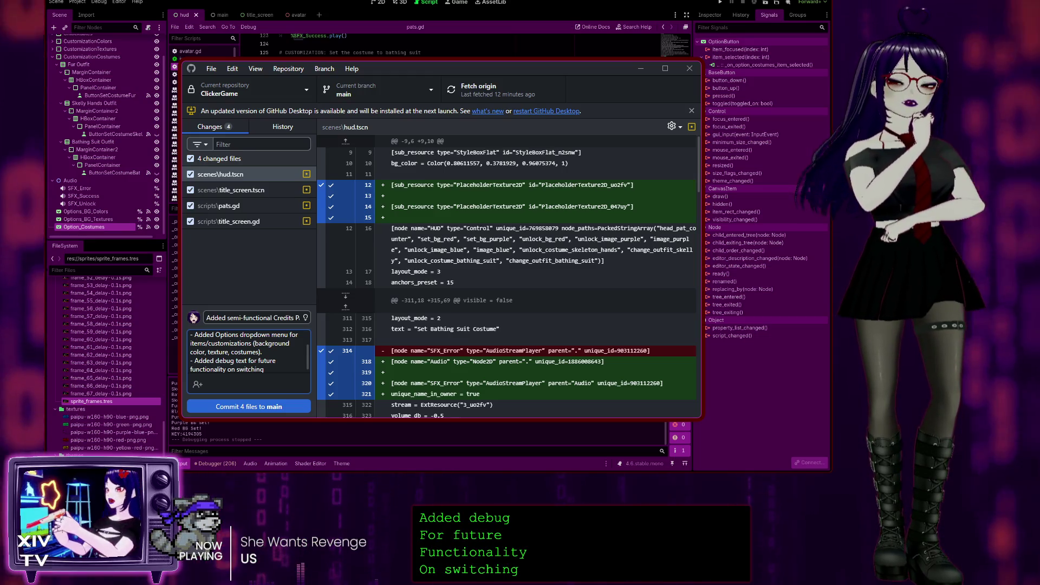
text( each cu)
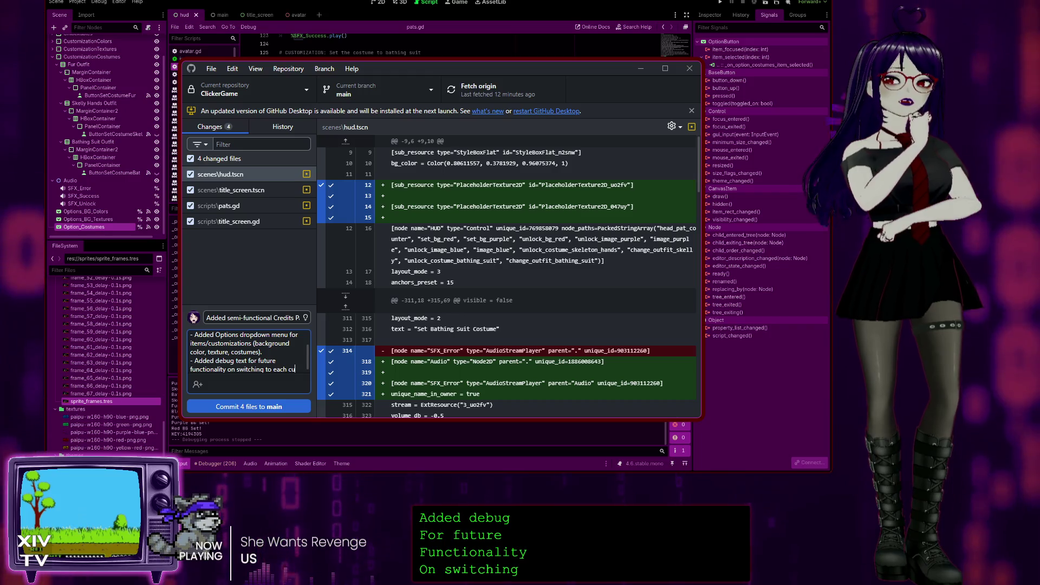
text(stomization.)
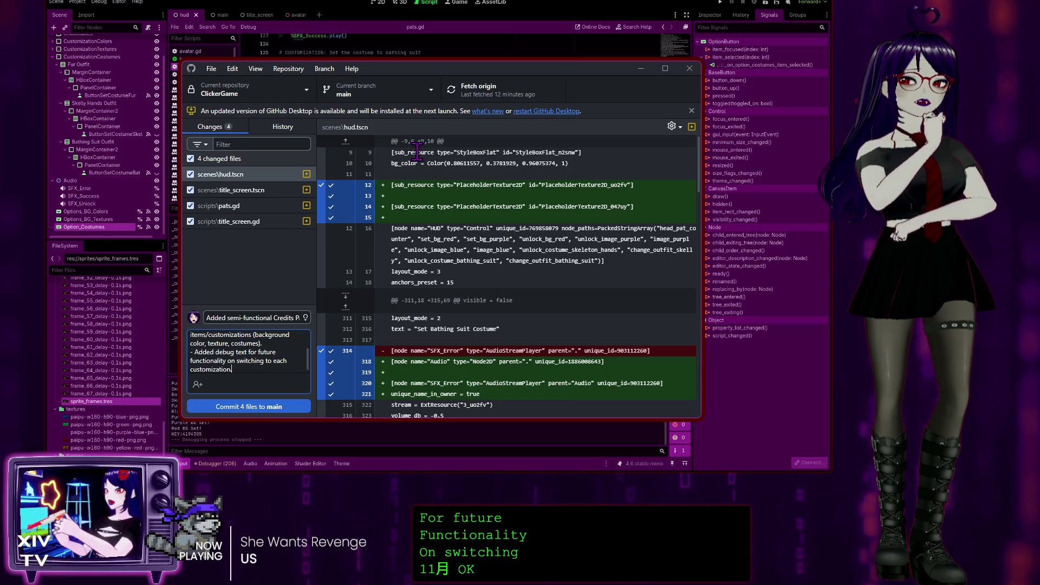
Step: Review the pats.gd and title_screen.gd diffs, then commit all 4 files to main
scroll(417, 151, down, 15)
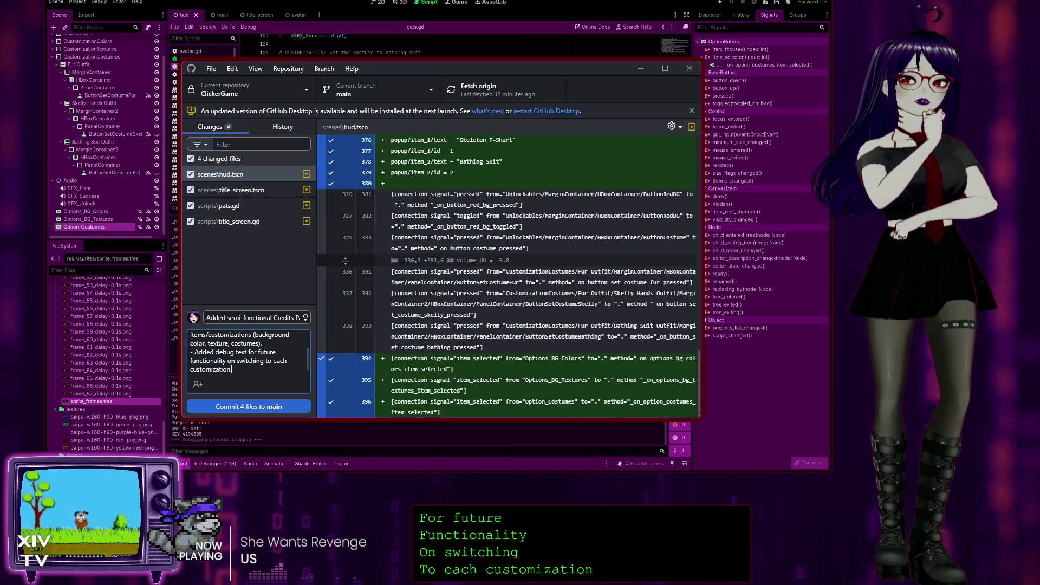
click(254, 190)
click(237, 206)
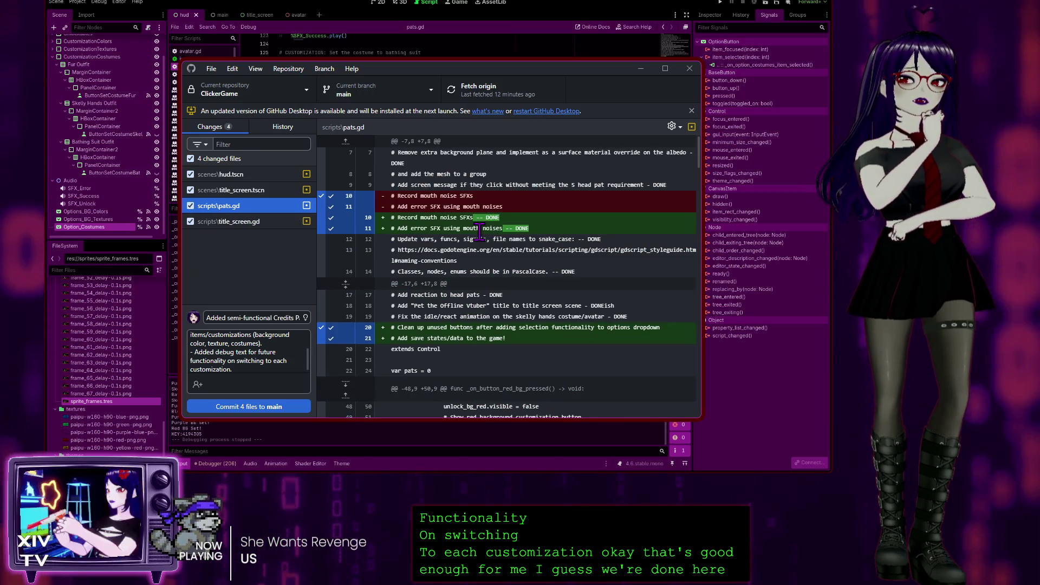
scroll(549, 264, down, 10)
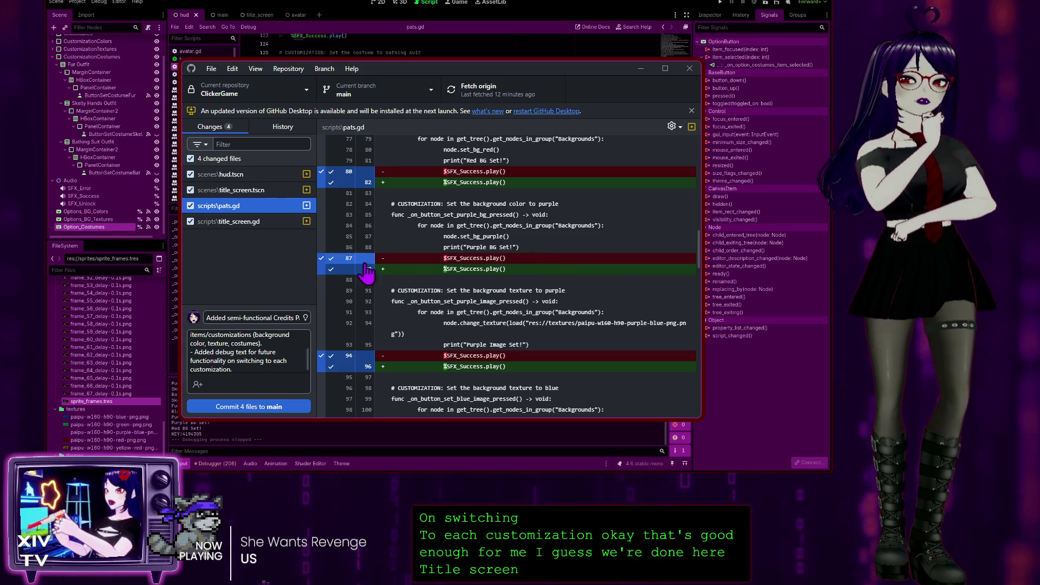
scroll(361, 254, down, 3)
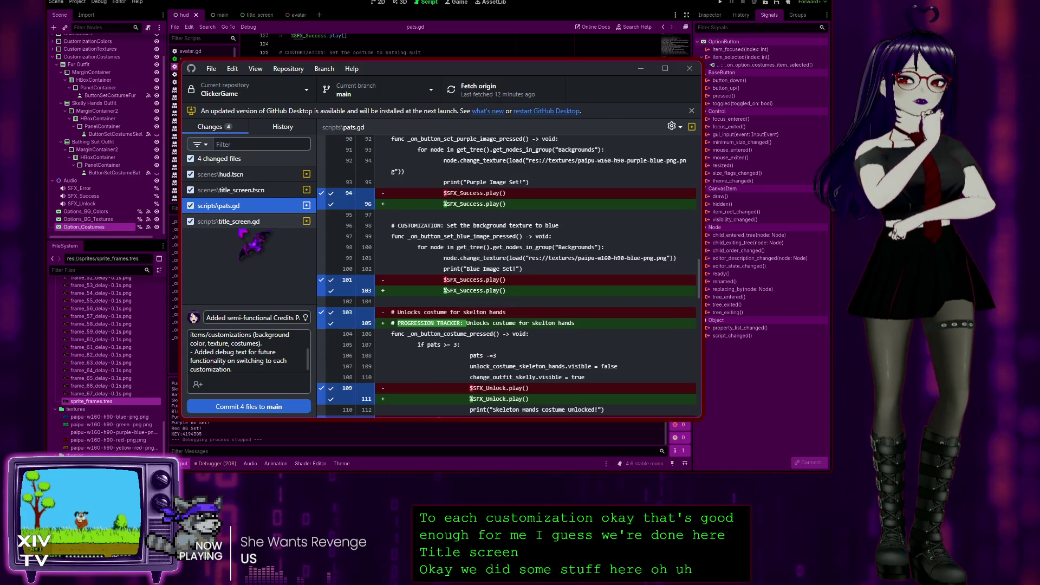
click(253, 221)
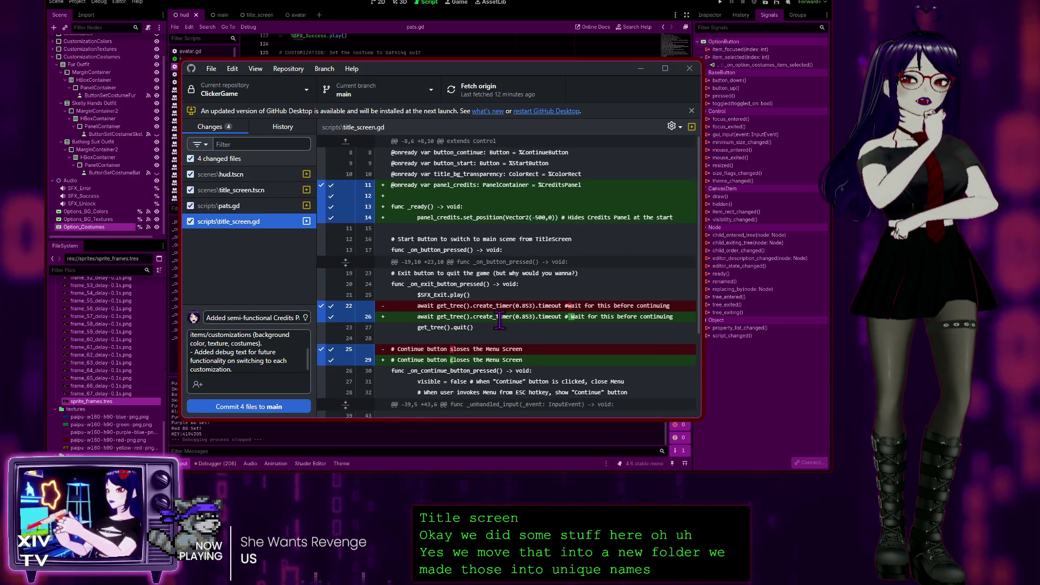
scroll(493, 314, down, 3)
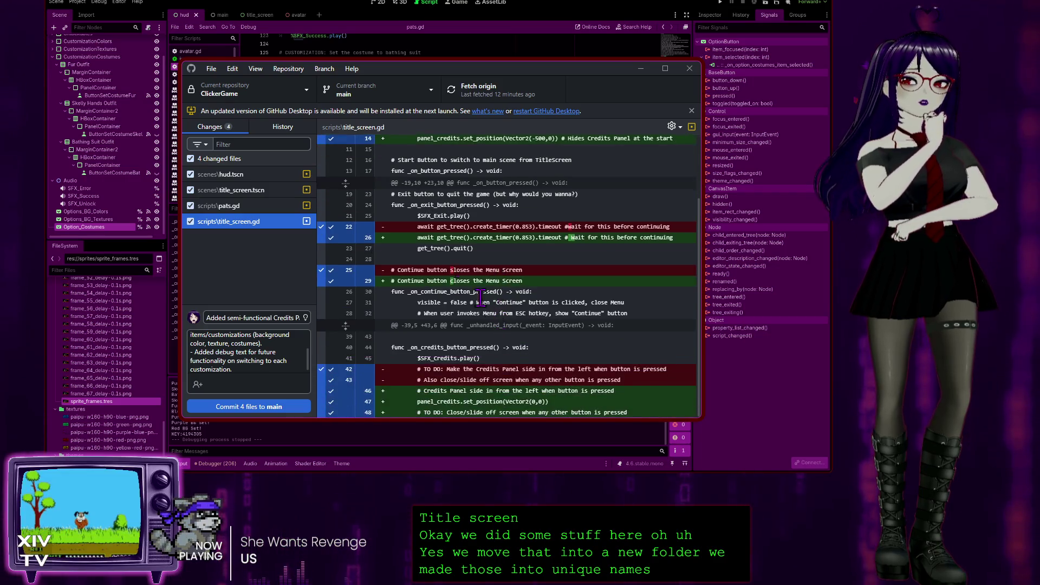
click(249, 406)
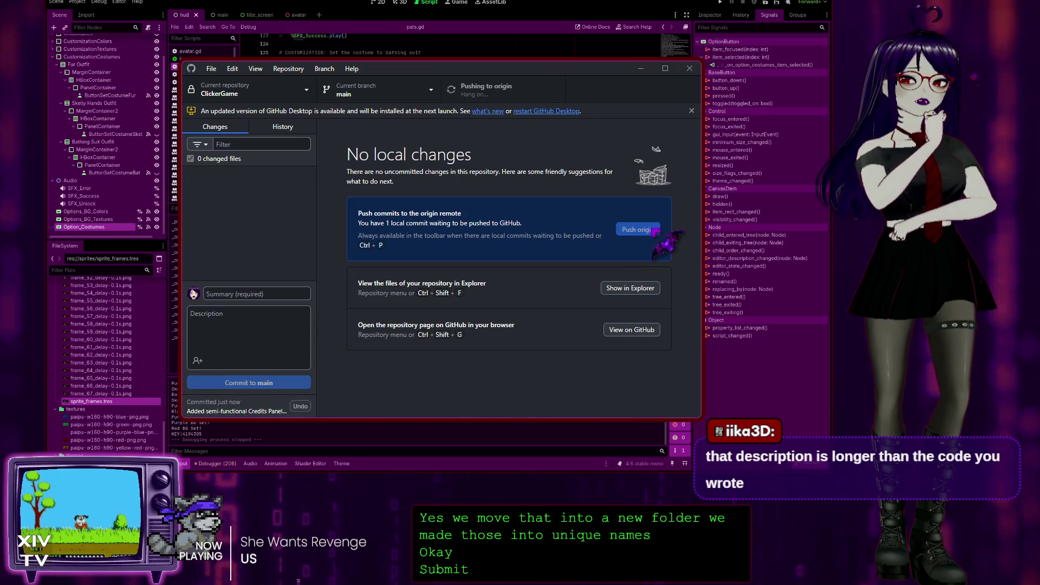
Step: Push the new commit to origin and minimize GitHub Desktop
click(637, 229)
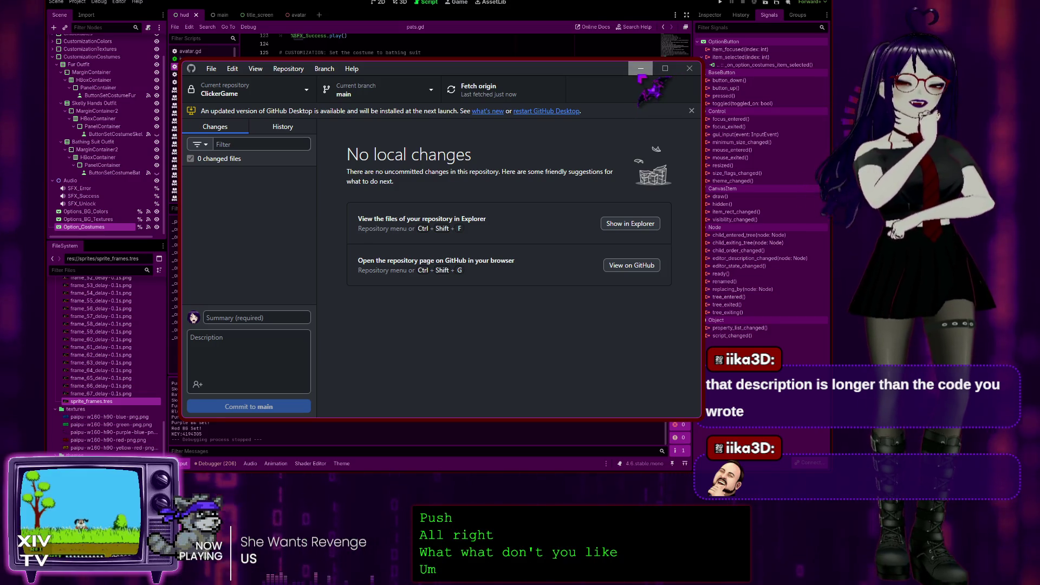
click(640, 69)
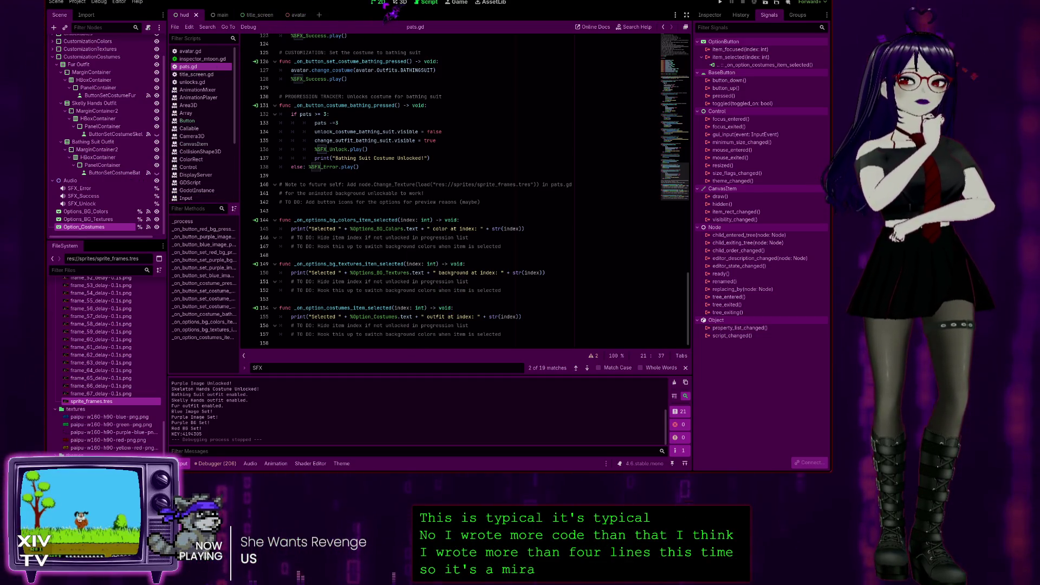
Step: Switch Godot to the 2D workspace to view the hud scene layout
click(381, 4)
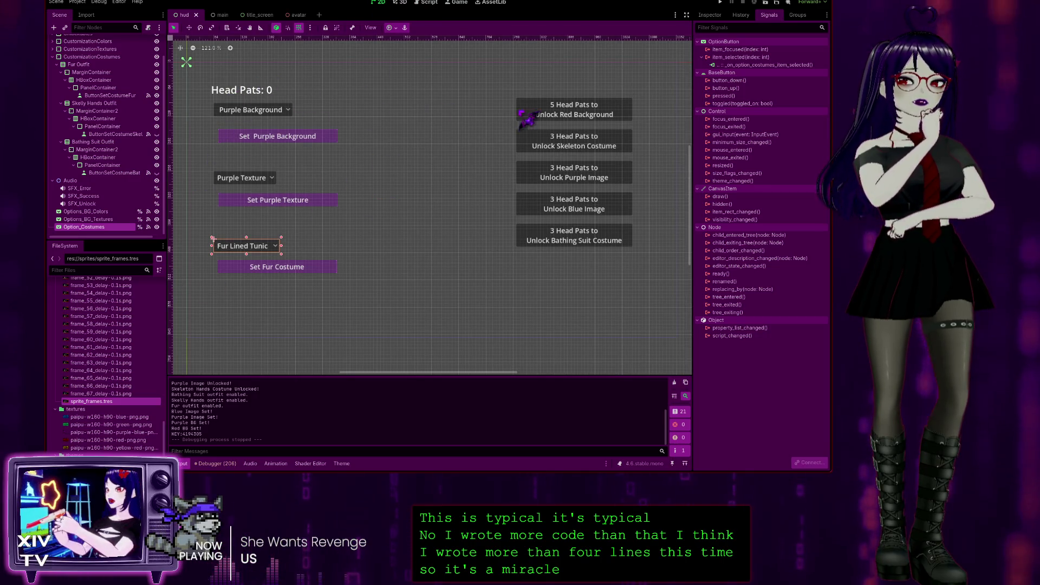